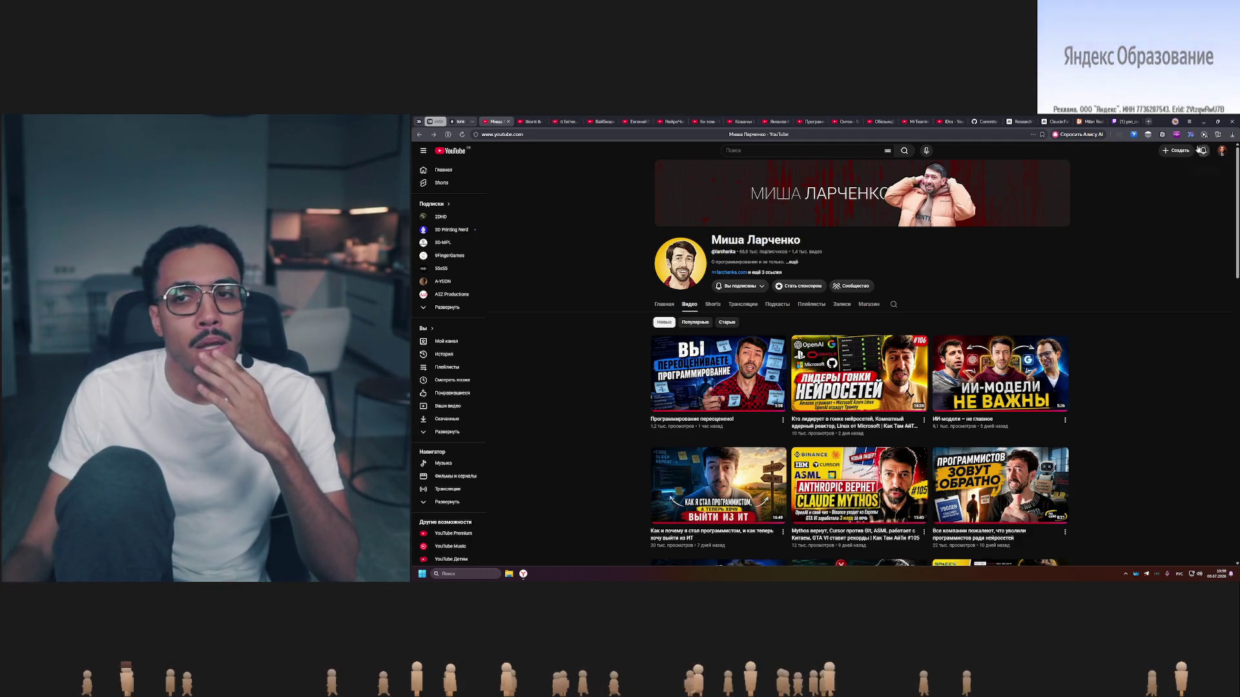
Minimize the browser and load the recent chibi character .blend from Blender's splash screen.
click(1201, 121)
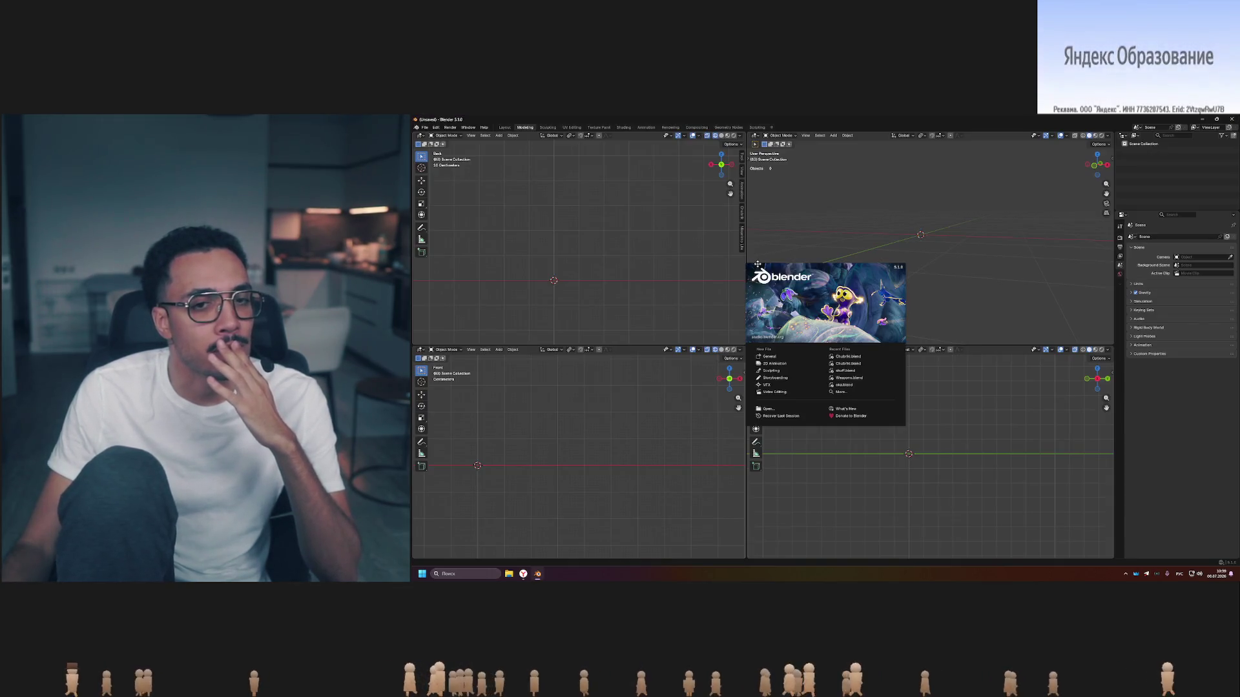
click(868, 358)
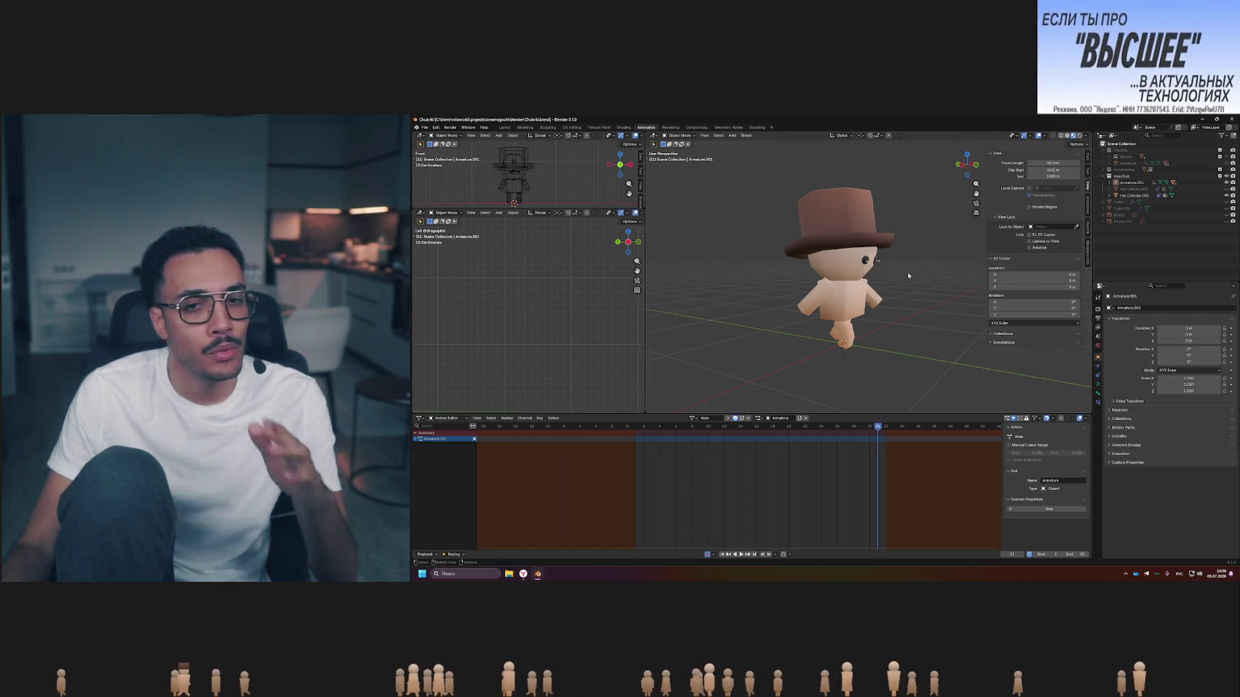
scroll(855, 281, up, 2)
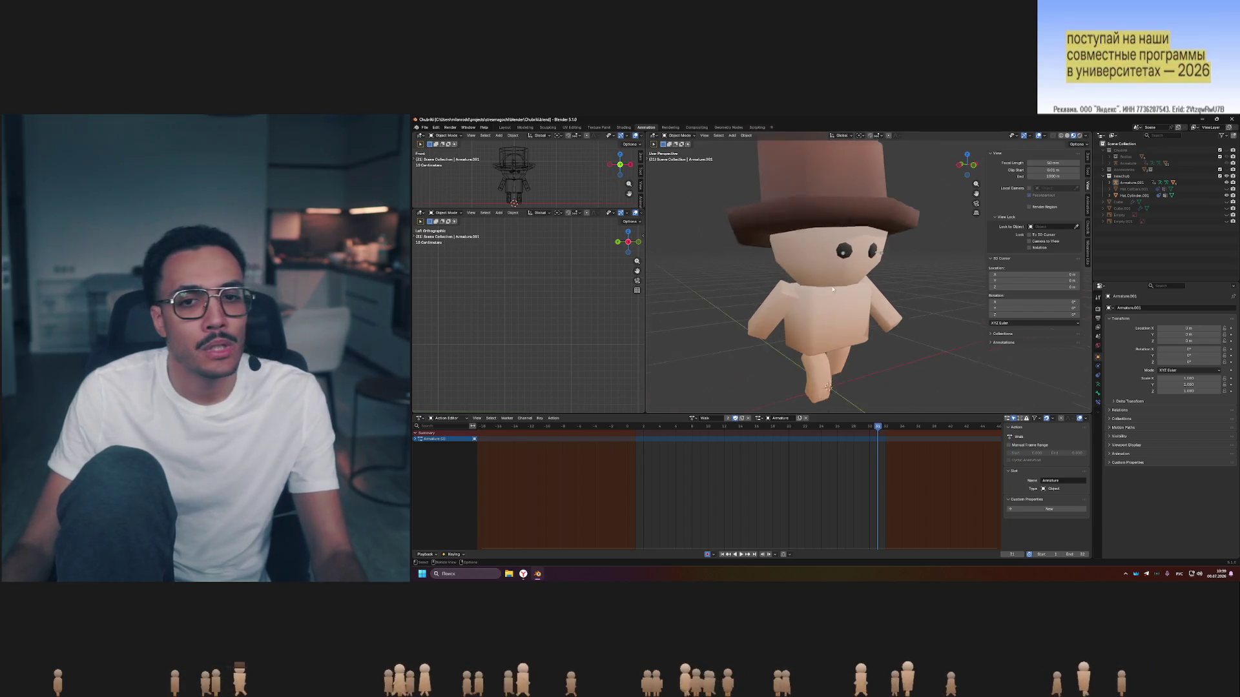
scroll(855, 281, down, 1)
Show the Chubrik collection and hide newchub, leaving the hatless rigged body in a three-quarter view.
middle_drag(853, 282, 868, 284)
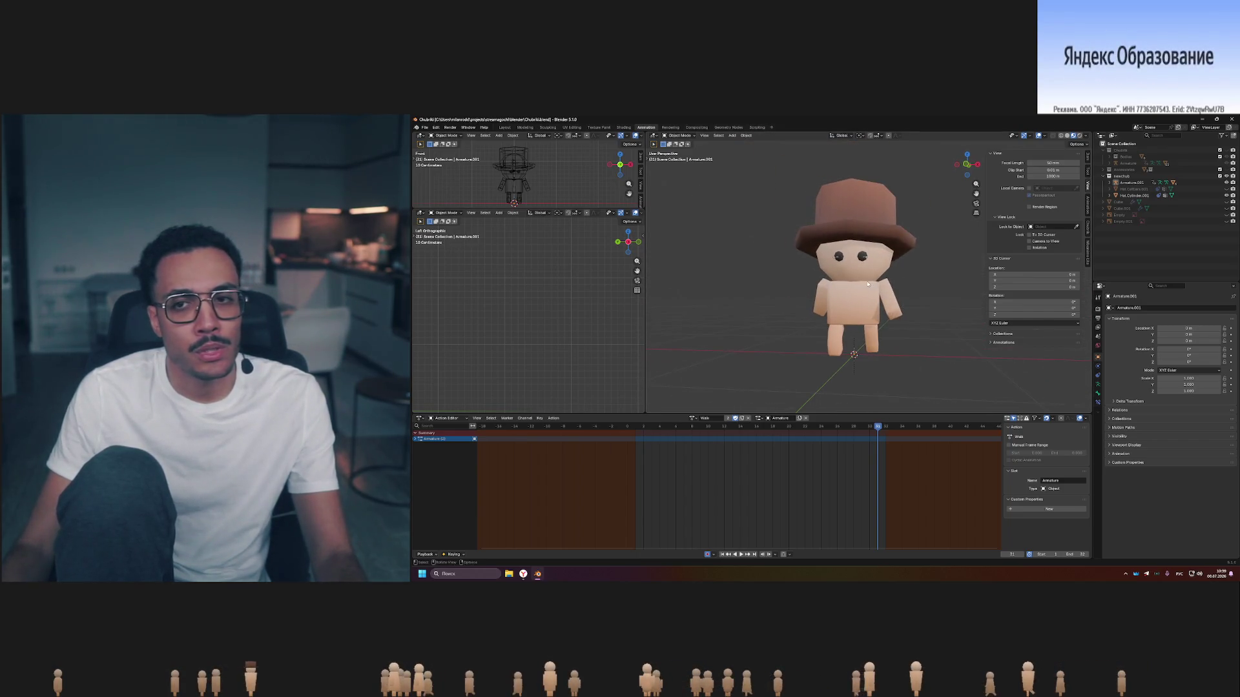
click(1227, 151)
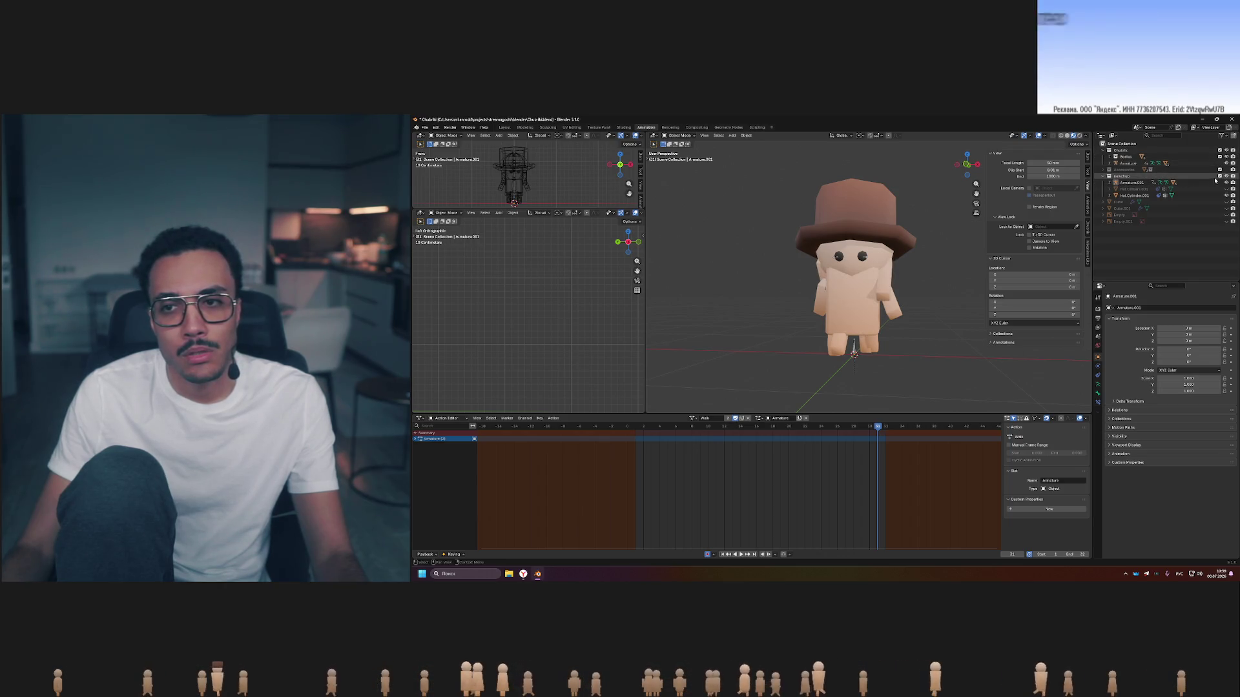
click(1228, 176)
middle_drag(857, 240, 901, 237)
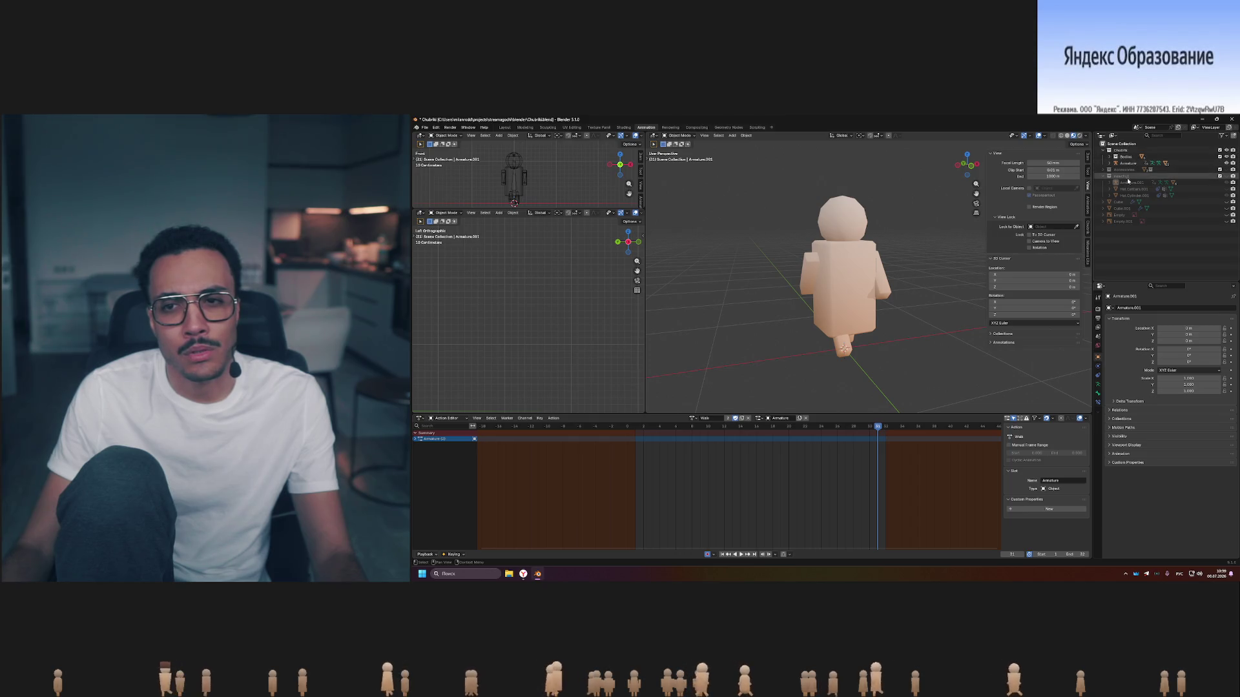
Show newchub with the hat, hide the older Chebrik collection, and play the walk cycle from front and side.
click(1225, 179)
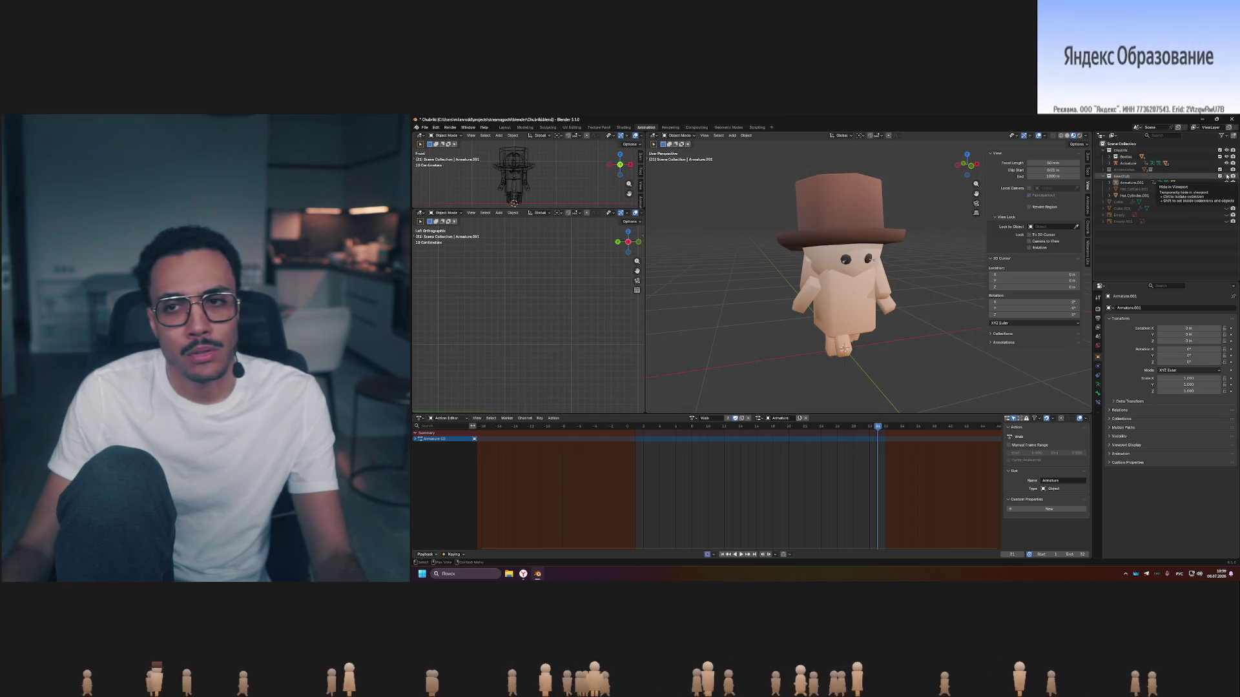
click(1227, 152)
mouse_move(936, 230)
middle_down()
mouse_move(780, 240)
mouse_move(953, 248)
mouse_move(800, 257)
mouse_move(934, 260)
middle_up()
key(space)
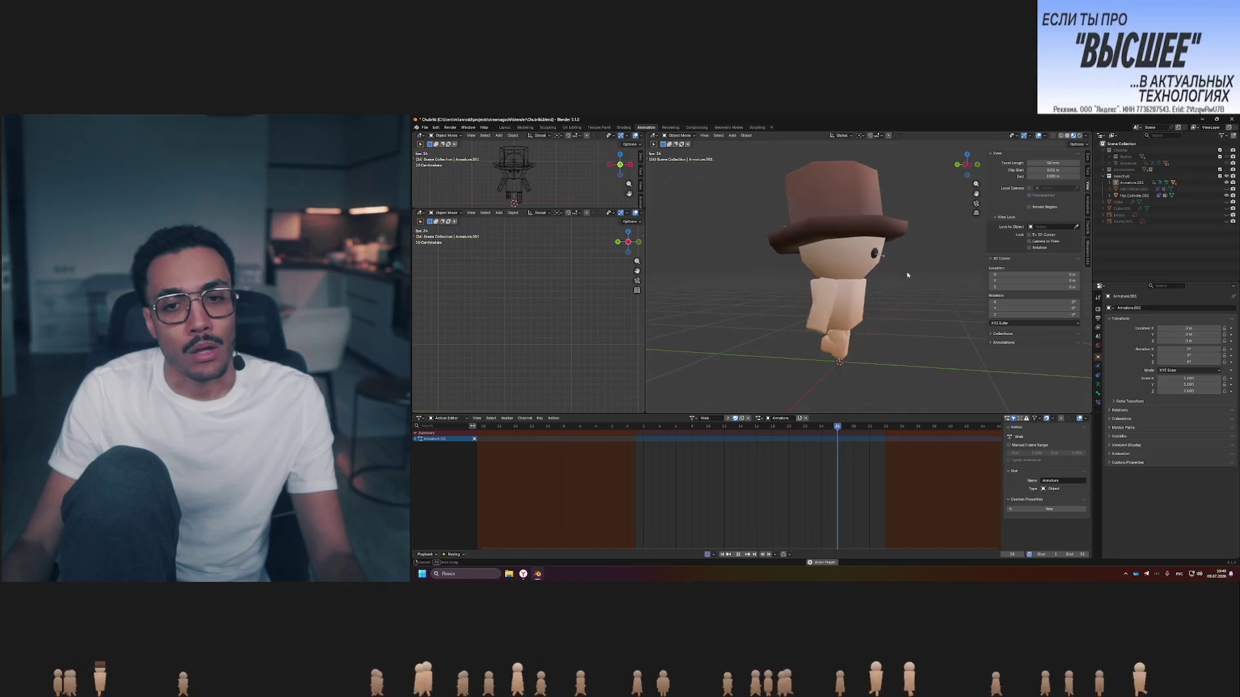
middle_drag(934, 258, 872, 301)
scroll(868, 305, down, 3)
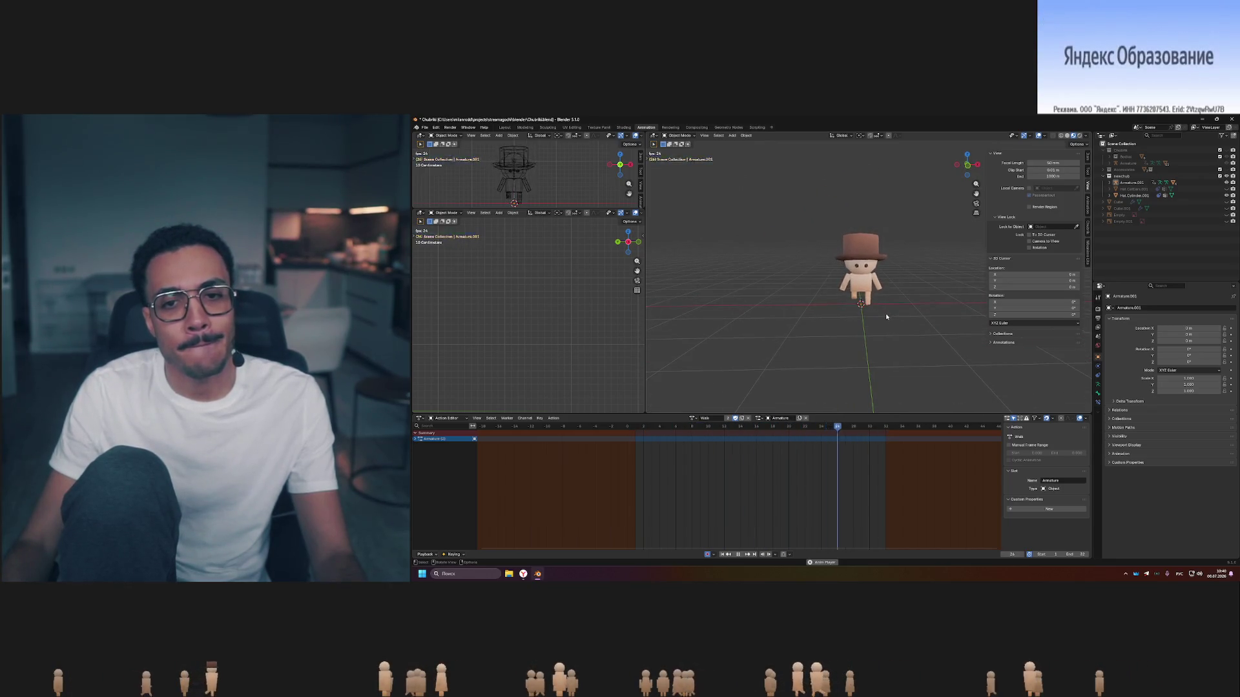
mouse_move(870, 303)
middle_down()
mouse_move(955, 302)
mouse_move(869, 302)
mouse_move(894, 303)
middle_up()
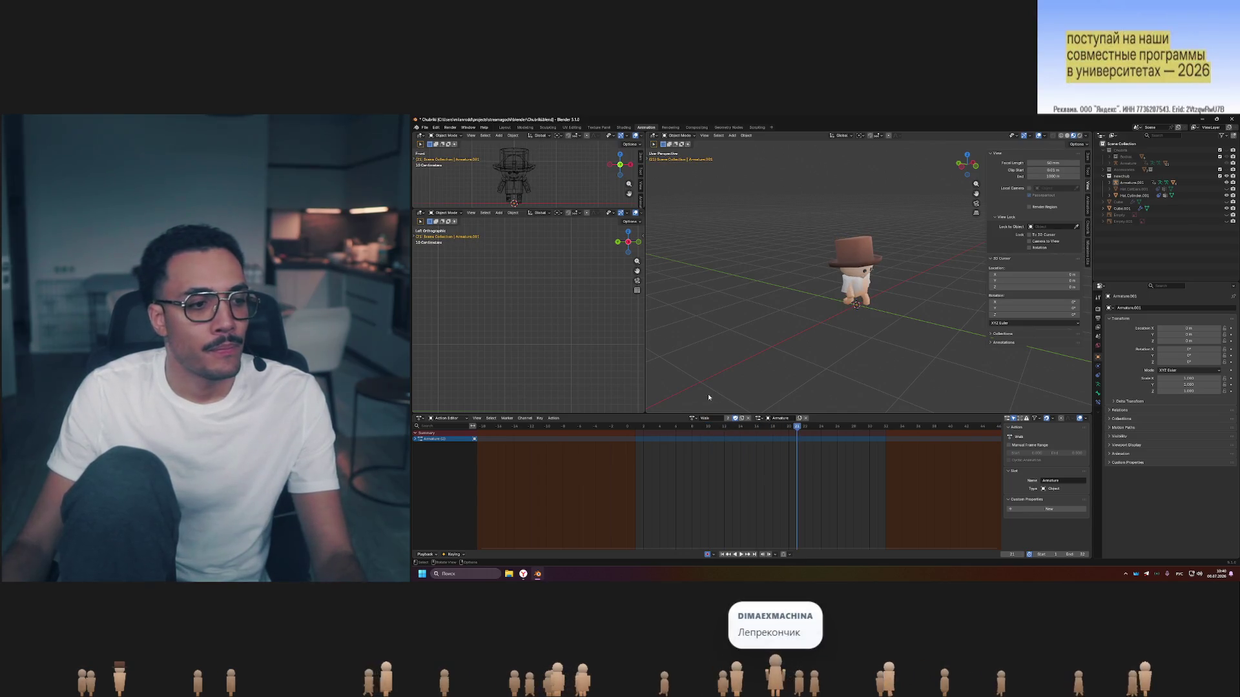
Assign the Idle action to the armature and unhide the shorts and shoes, facing the character front.
click(699, 419)
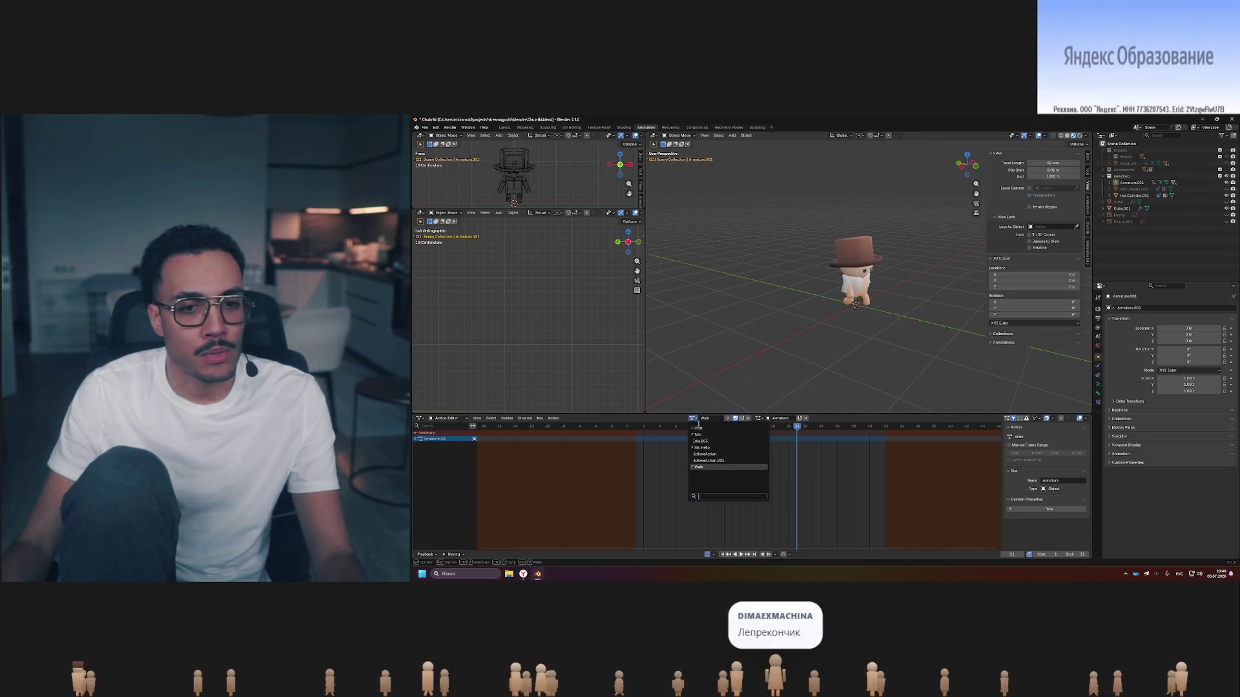
click(719, 437)
scroll(857, 330, up, 3)
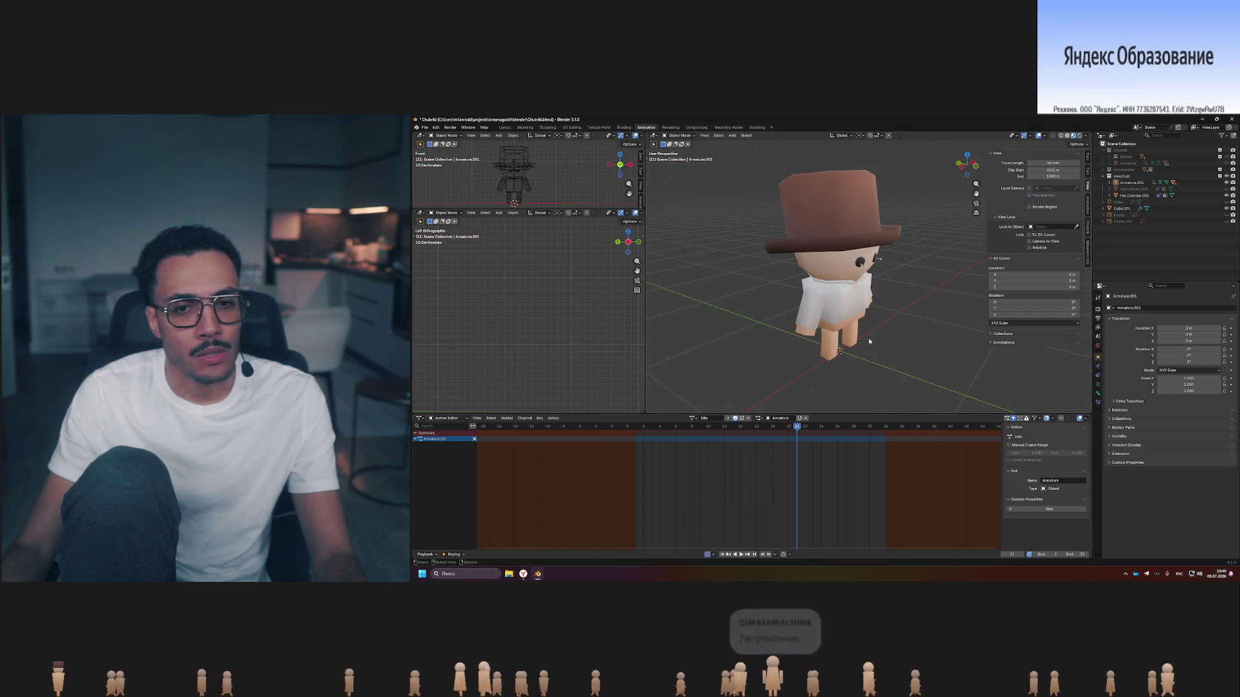
middle_drag(858, 330, 888, 327)
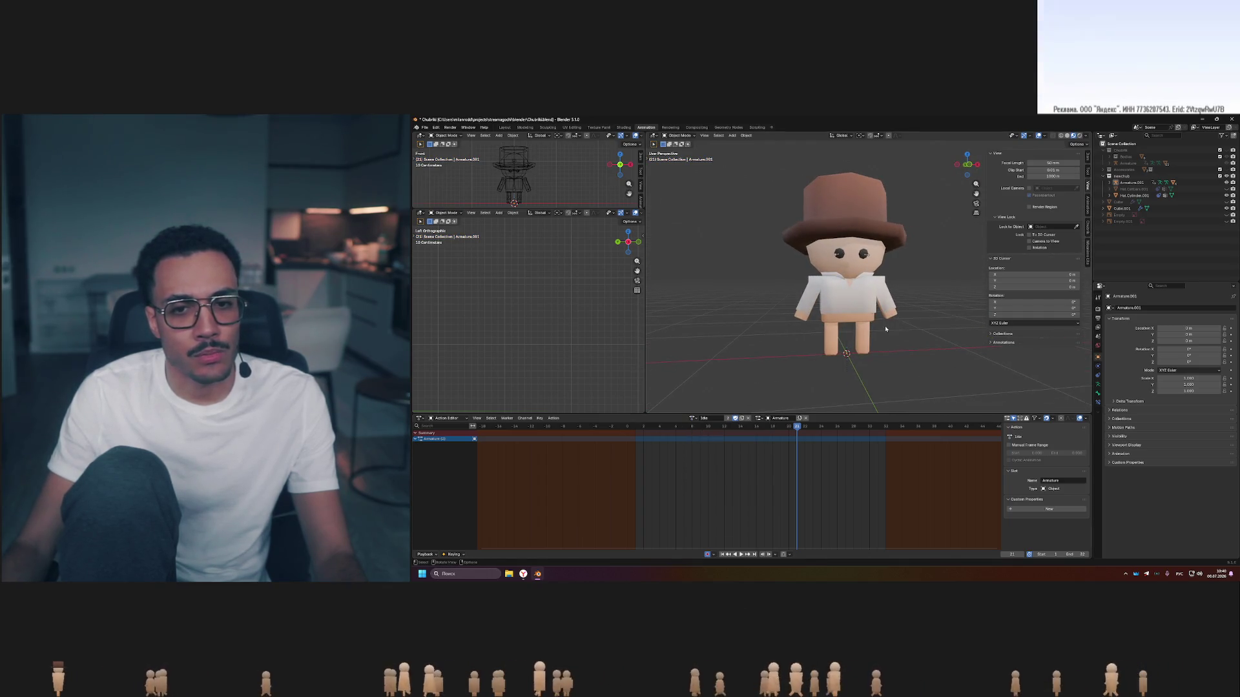
click(1225, 202)
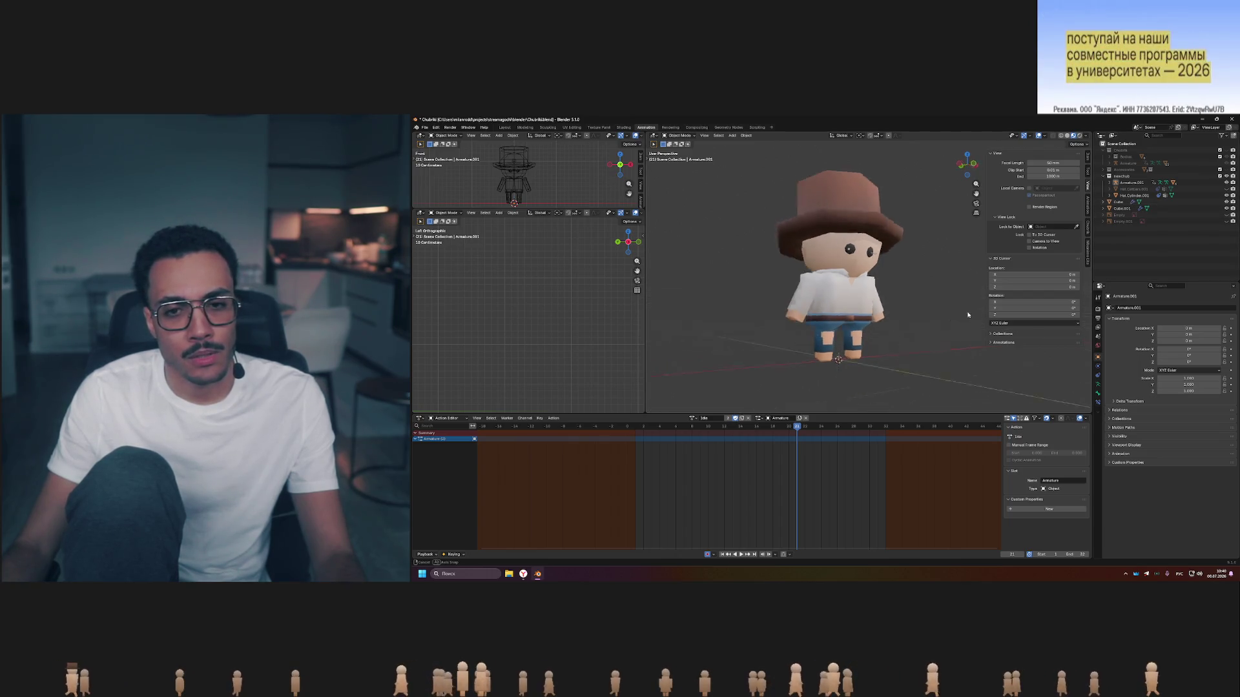
middle_drag(947, 322, 702, 462)
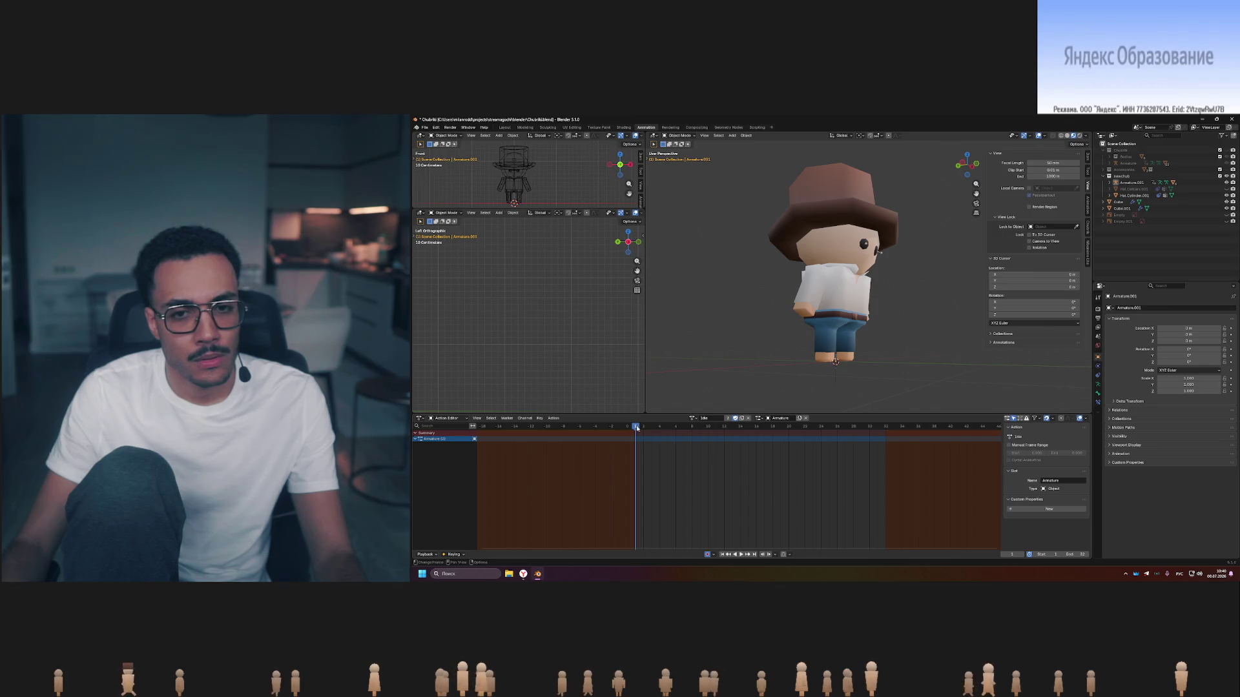
middle_drag(966, 308, 930, 315)
scroll(930, 315, down, 2)
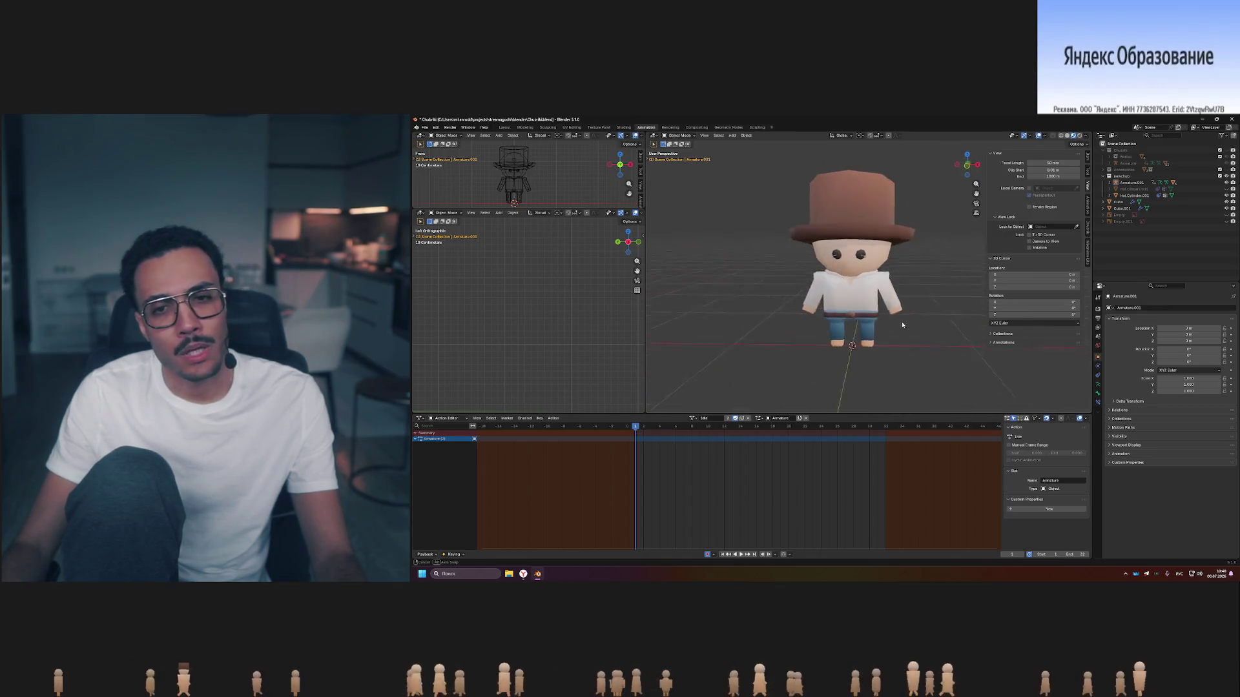
scroll(920, 321, down, 3)
scroll(920, 322, up, 3)
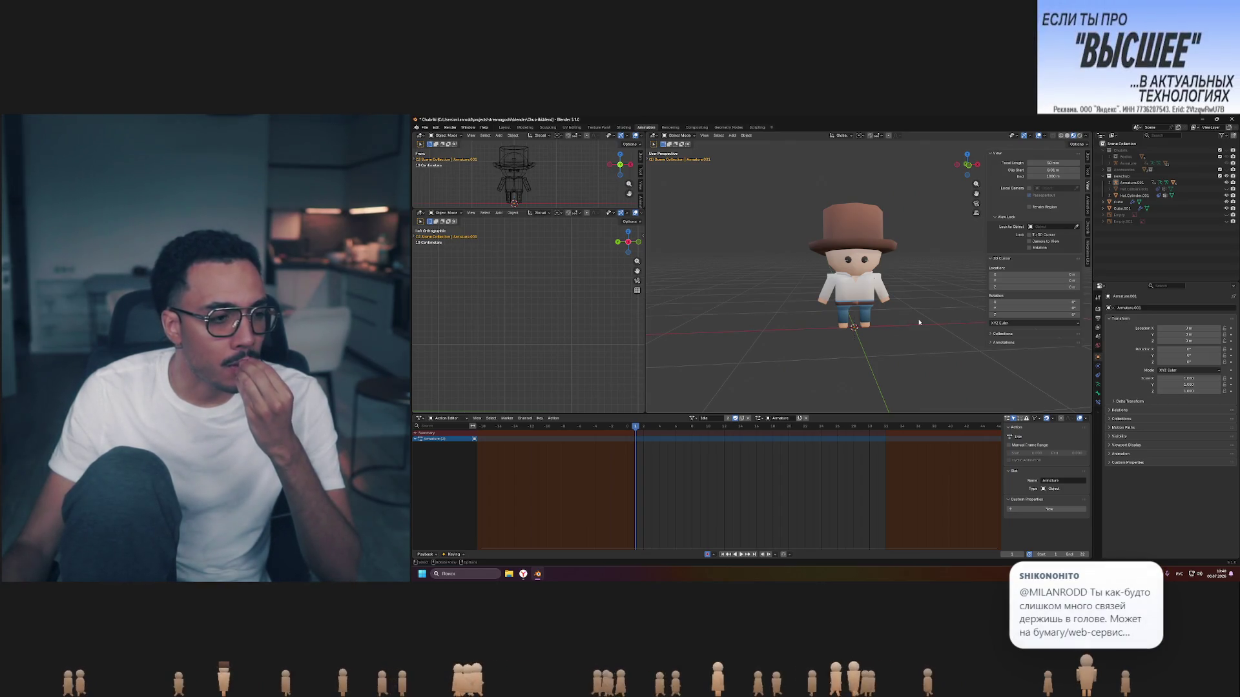
middle_drag(891, 306, 850, 308)
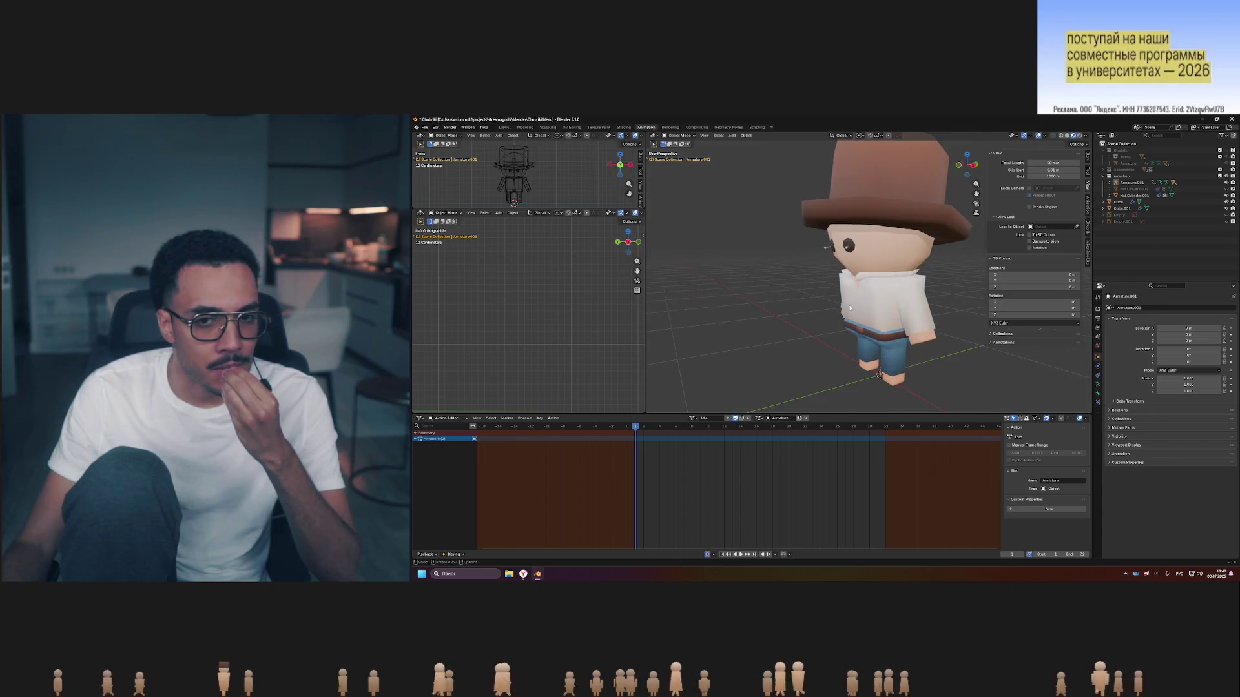
mouse_move(931, 310)
middle_down()
mouse_move(896, 303)
mouse_move(966, 312)
mouse_move(839, 302)
middle_up()
scroll(966, 313, down, 3)
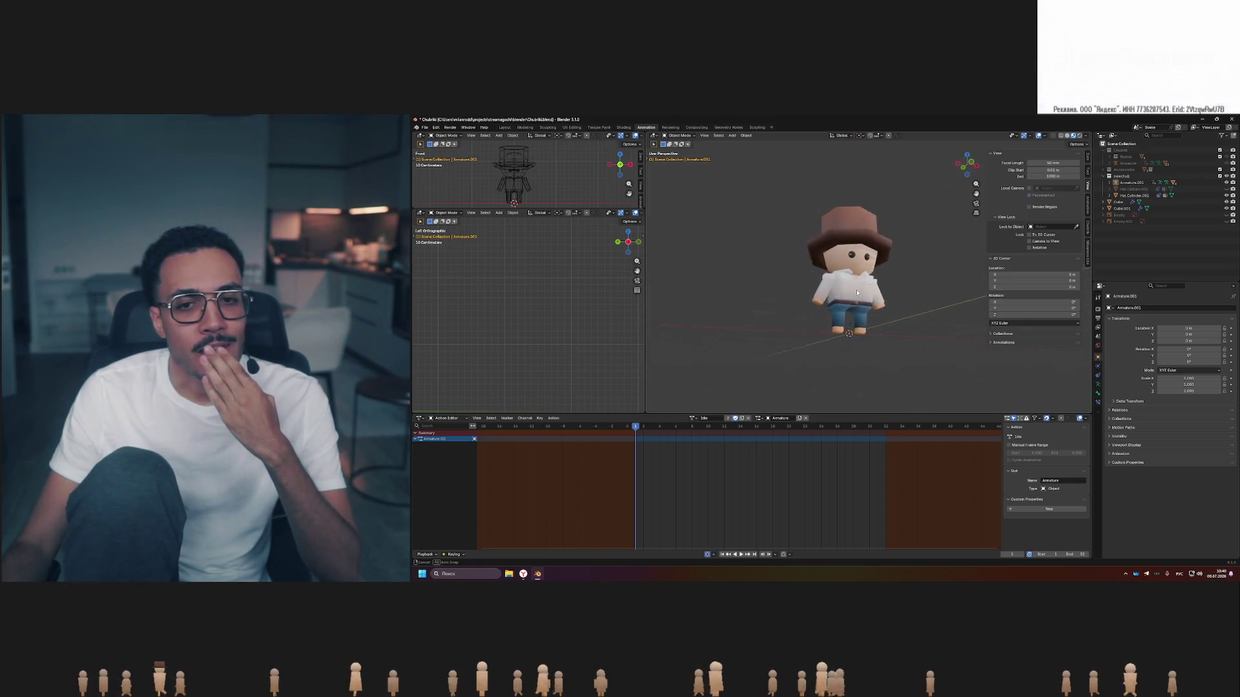
scroll(839, 302, up, 3)
scroll(839, 302, up, 1)
mouse_move(943, 336)
middle_down()
mouse_move(904, 326)
mouse_move(923, 341)
middle_up()
scroll(920, 334, down, 2)
scroll(923, 340, down, 3)
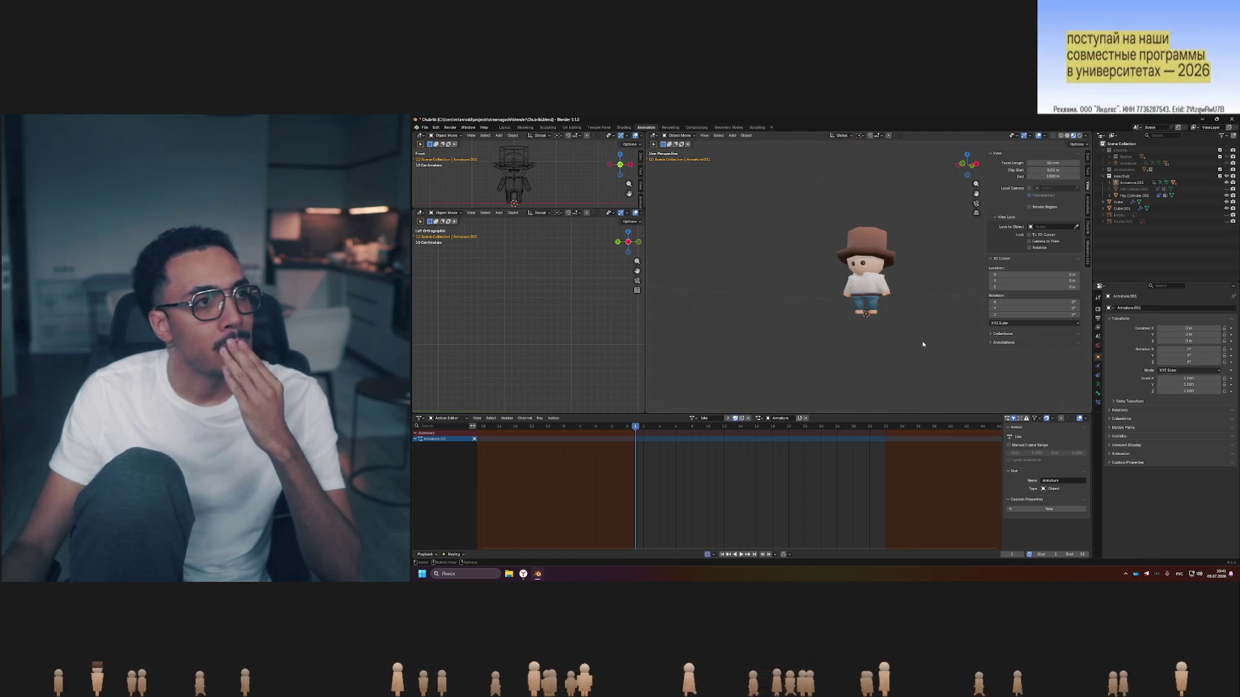
scroll(901, 327, down, 4)
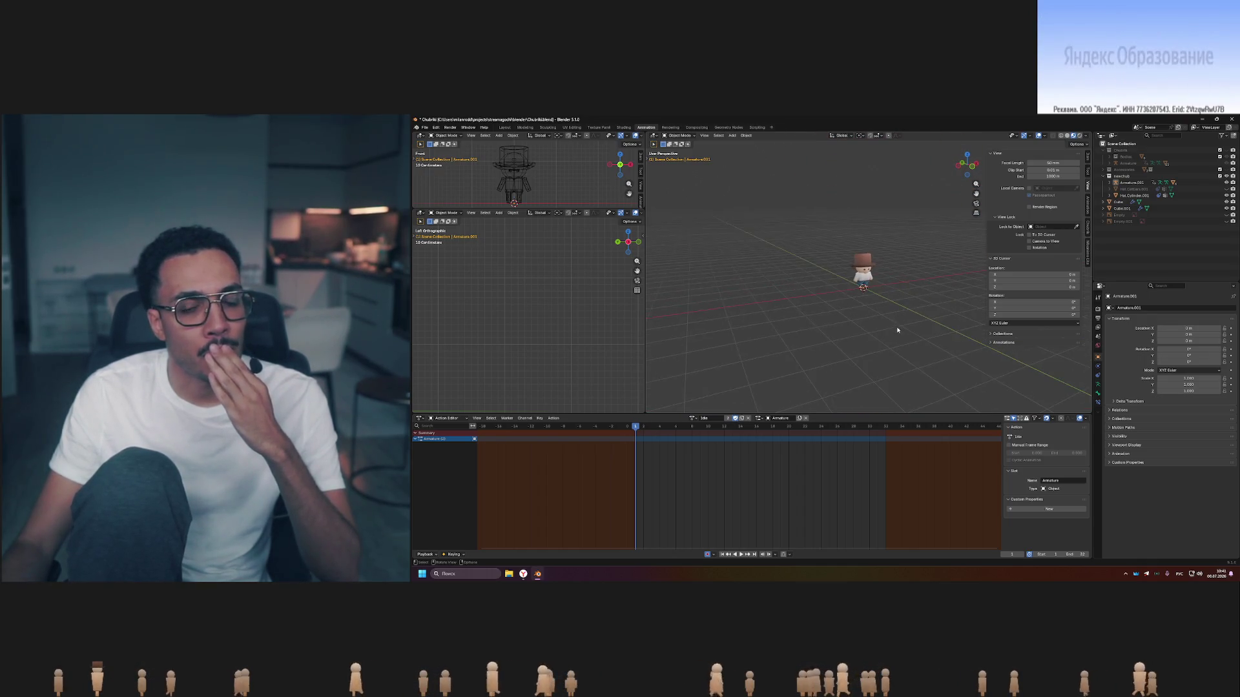
scroll(897, 330, up, 4)
scroll(897, 330, up, 2)
middle_drag(919, 304, 825, 253)
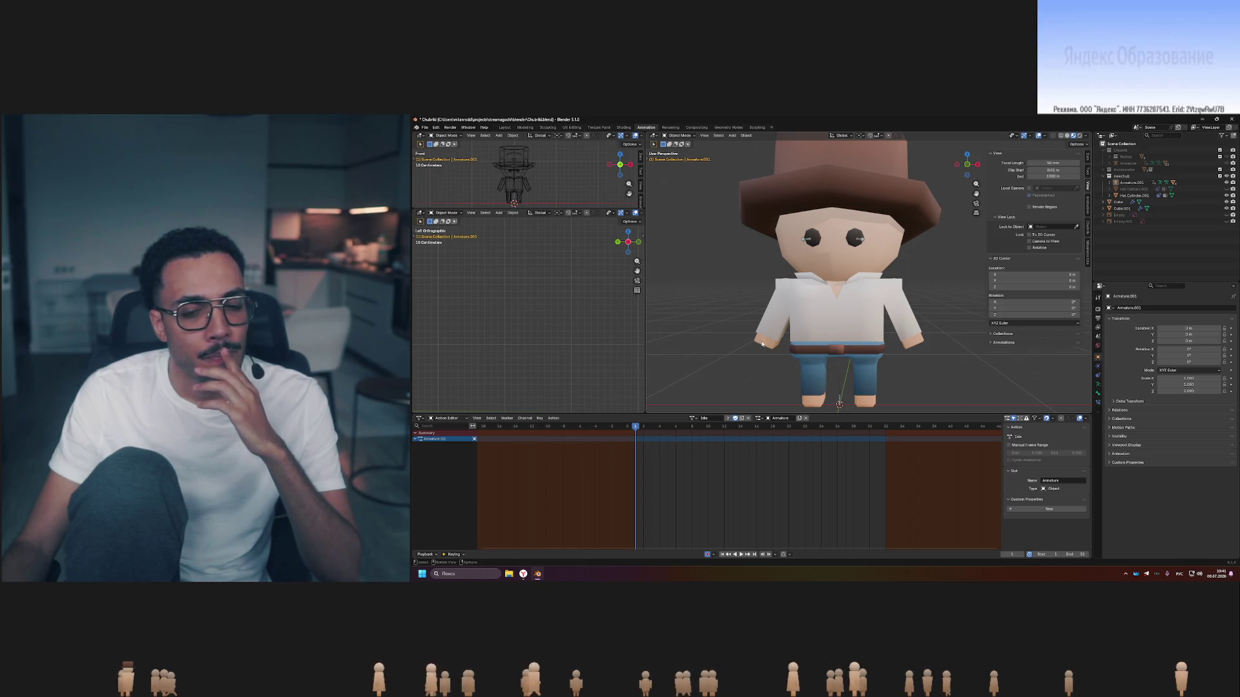
scroll(762, 343, down, 5)
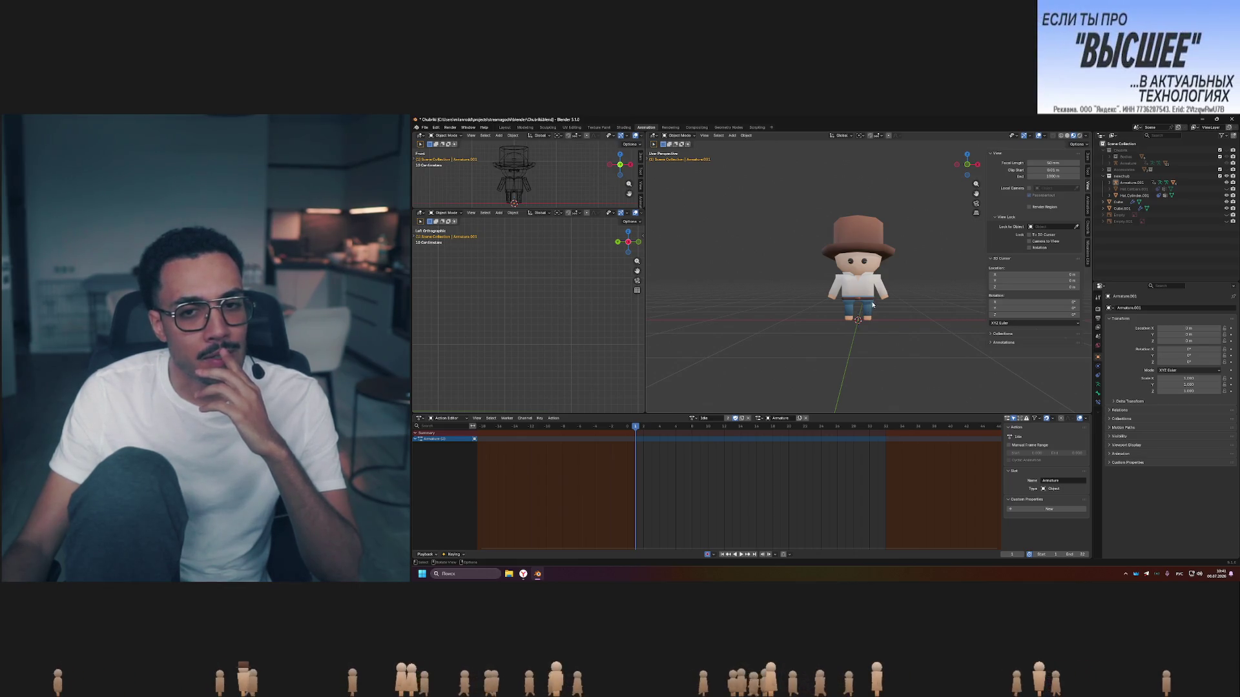
scroll(872, 306, down, 4)
mouse_move(910, 302)
middle_down()
mouse_move(934, 304)
mouse_move(922, 301)
middle_up()
scroll(934, 303, down, 3)
scroll(909, 301, up, 3)
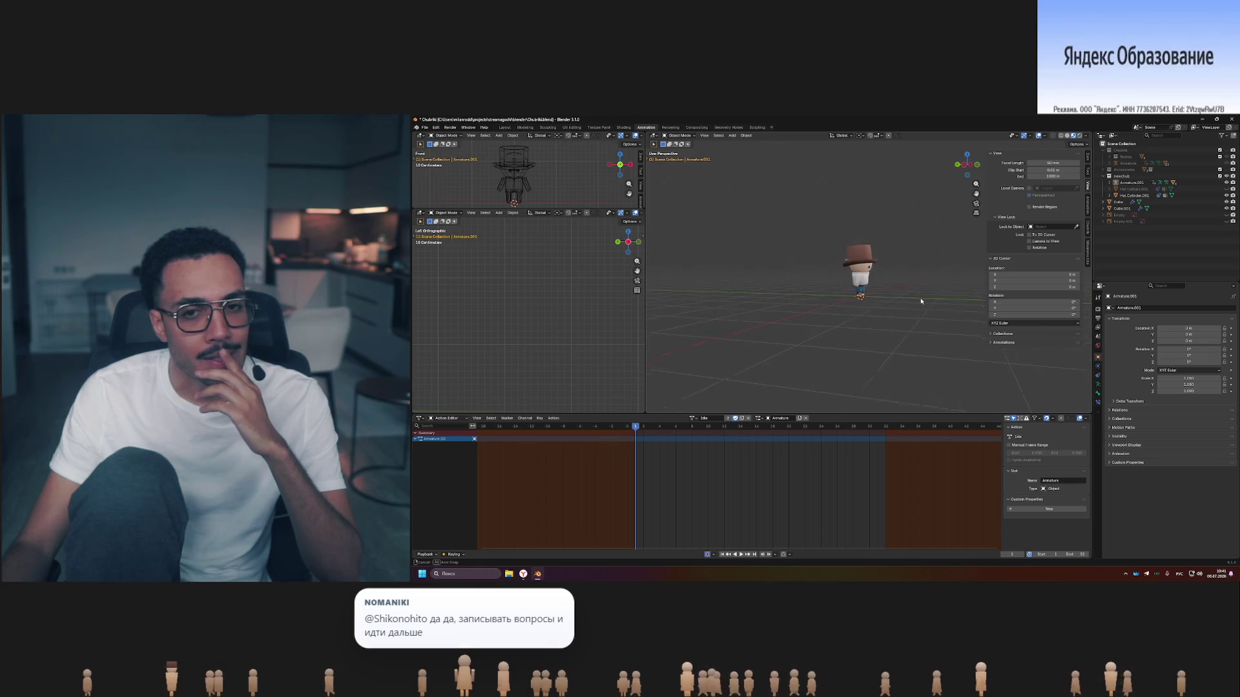
scroll(883, 297, up, 3)
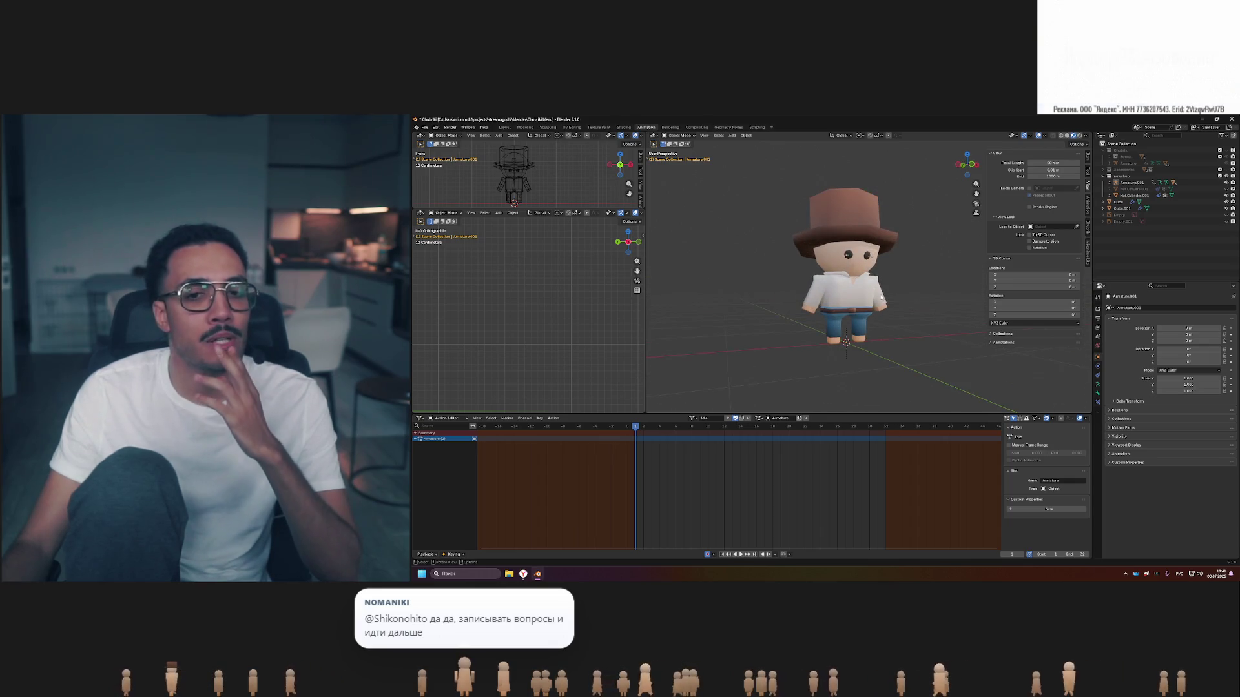
scroll(849, 296, up, 4)
Select the clothing mesh Cube.001, then the left arm Arm.L.001, viewing it from the side and behind.
click(850, 297)
mouse_move(849, 296)
middle_down()
mouse_move(866, 310)
mouse_move(933, 311)
middle_up()
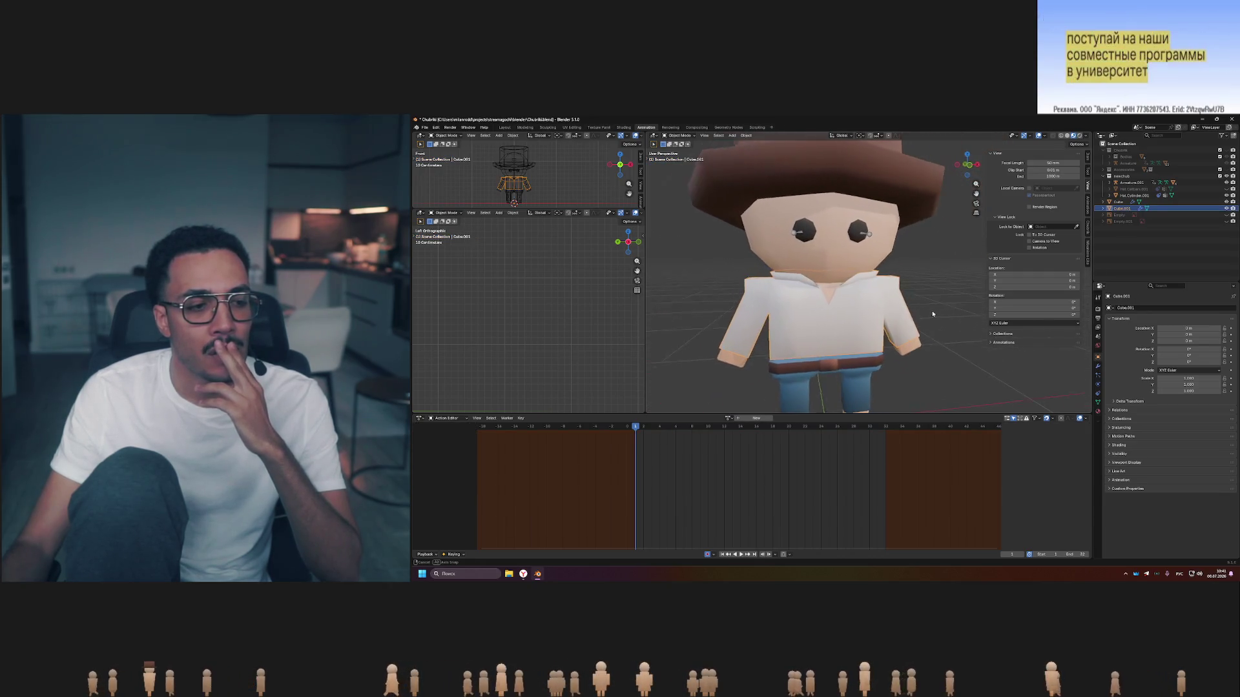
scroll(932, 313, down, 3)
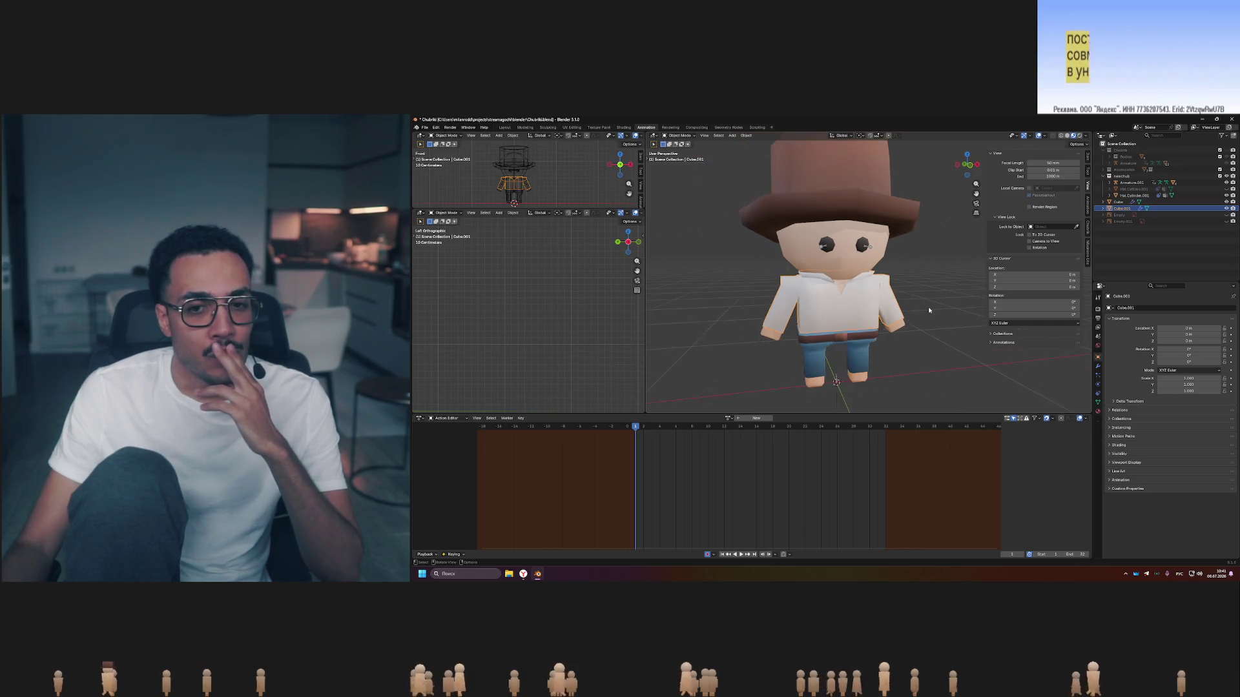
mouse_move(932, 313)
middle_down()
mouse_move(950, 295)
mouse_move(985, 298)
mouse_move(814, 293)
mouse_move(921, 297)
middle_up()
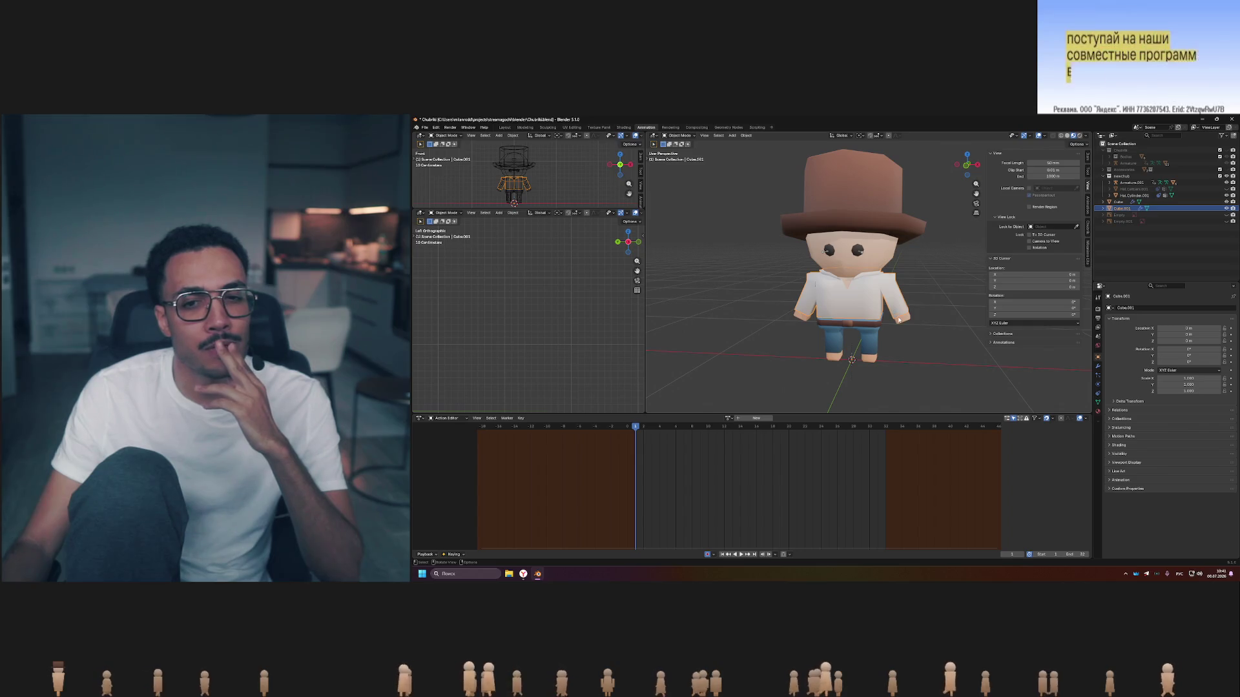
click(901, 319)
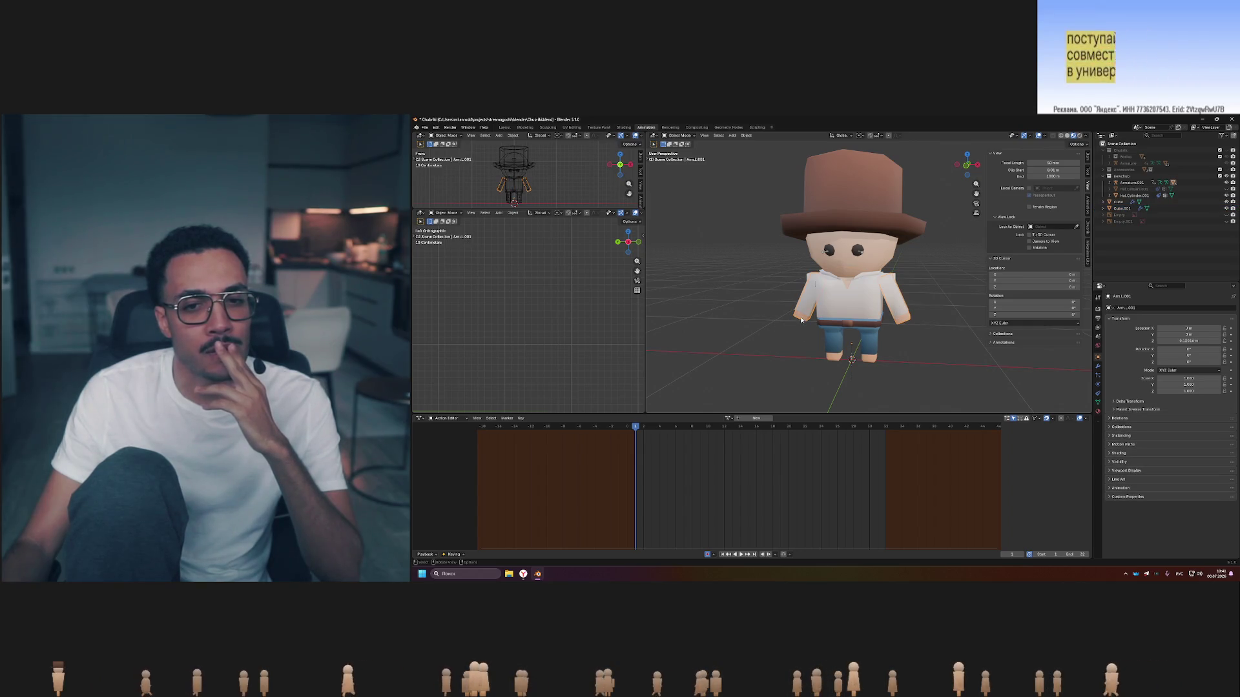
mouse_move(844, 290)
middle_down()
mouse_move(906, 294)
mouse_move(821, 304)
middle_up()
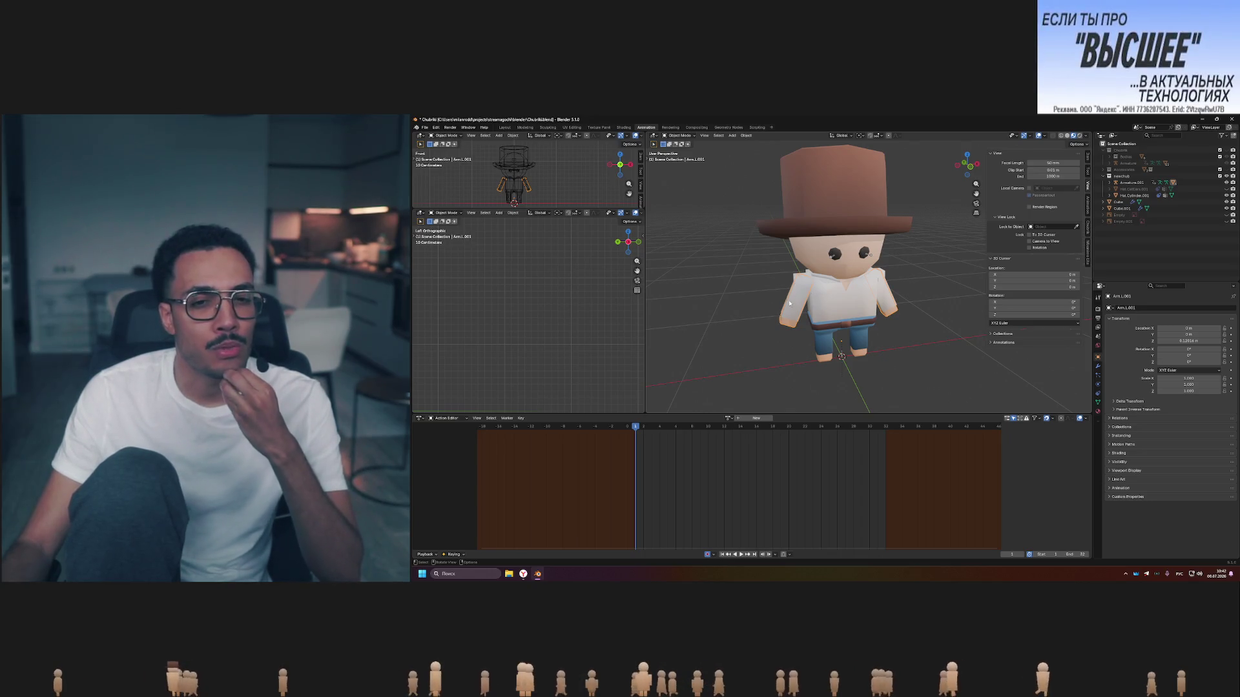
mouse_move(793, 308)
middle_down()
mouse_move(909, 290)
mouse_move(904, 303)
middle_up()
scroll(875, 299, up, 2)
click(875, 298)
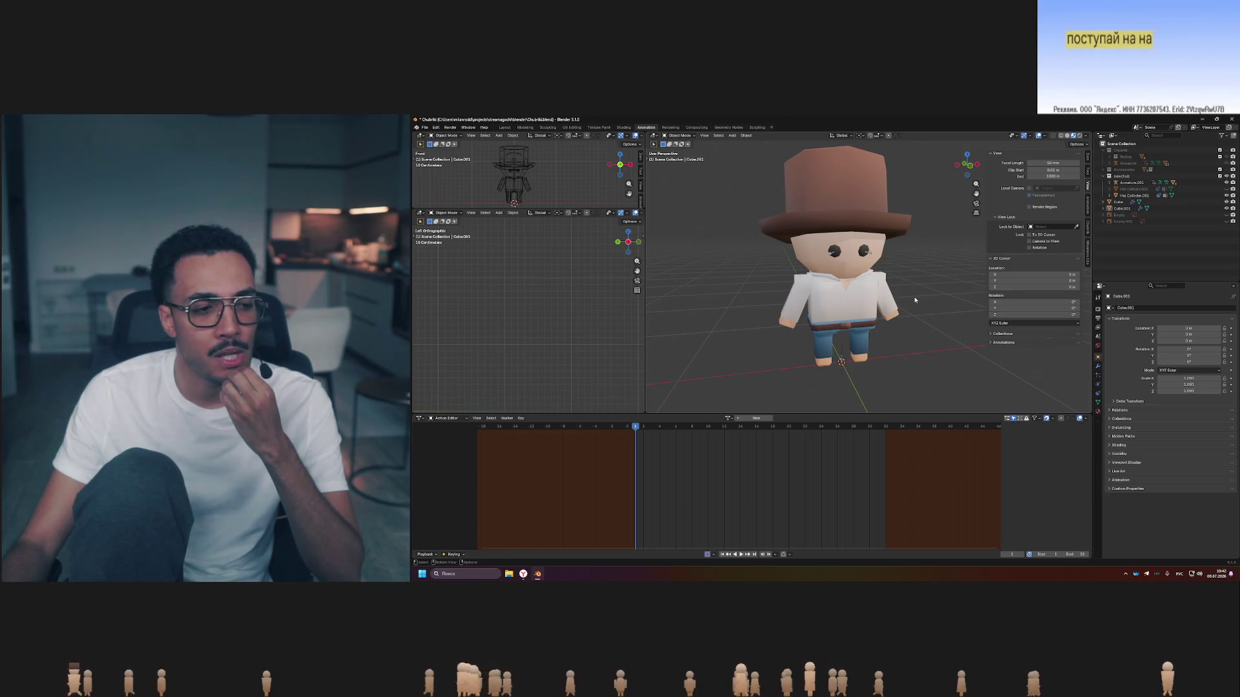
middle_drag(938, 303, 909, 299)
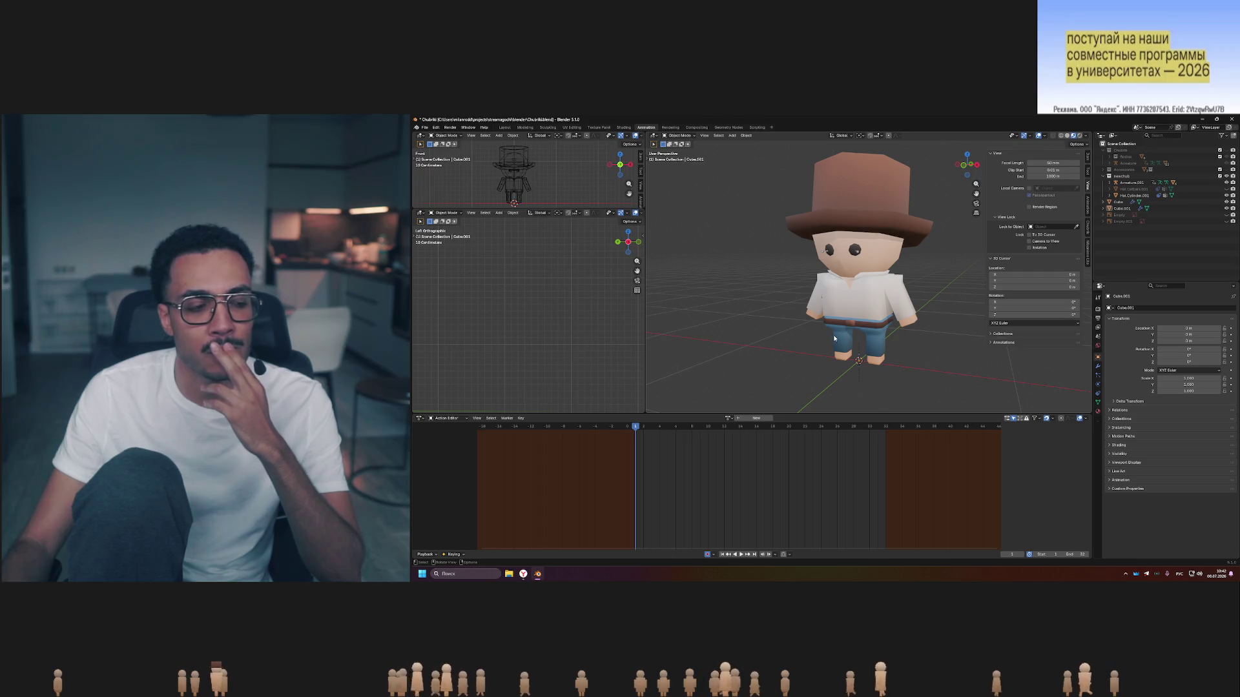
mouse_move(855, 293)
middle_down()
mouse_move(933, 274)
mouse_move(918, 280)
middle_up()
scroll(918, 280, up, 3)
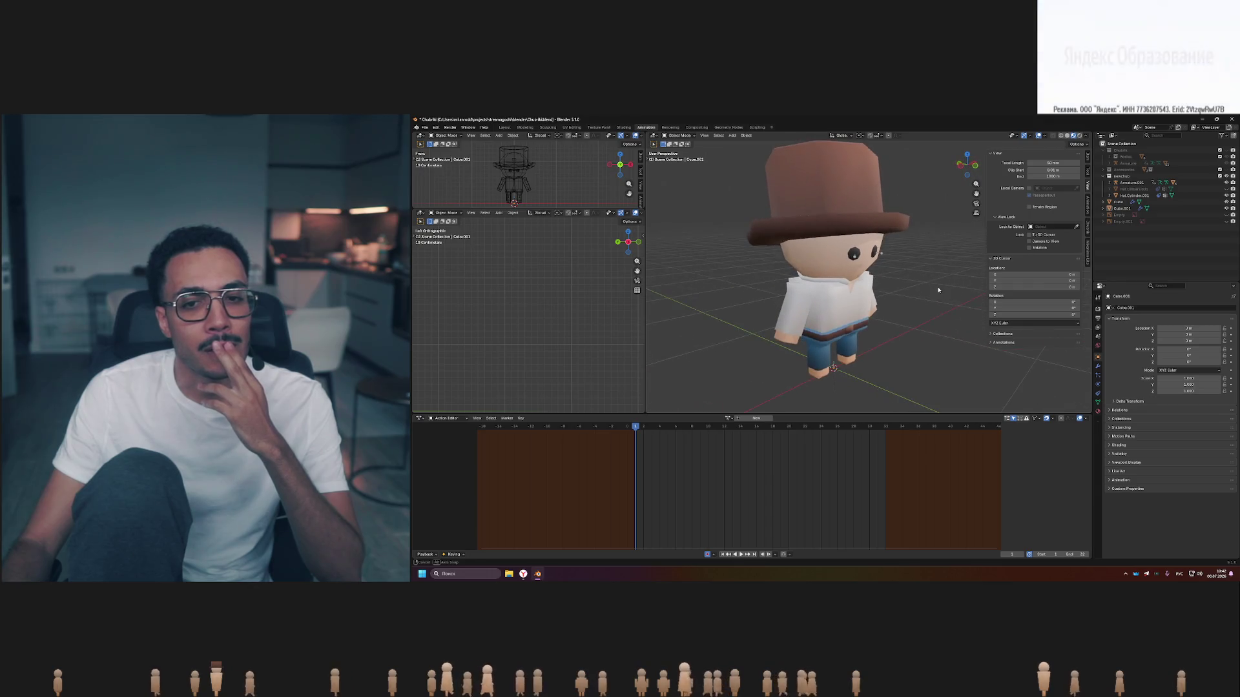
scroll(917, 280, up, 3)
scroll(872, 301, down, 2)
scroll(817, 321, up, 1)
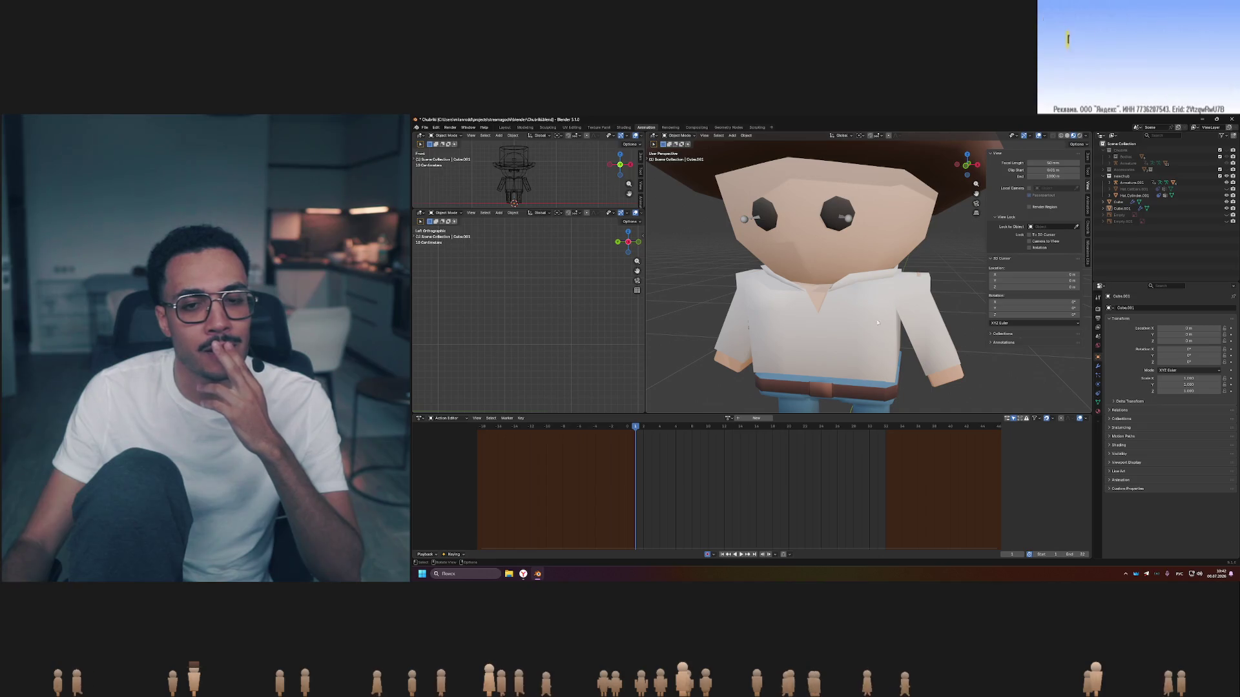
scroll(910, 307, down, 5)
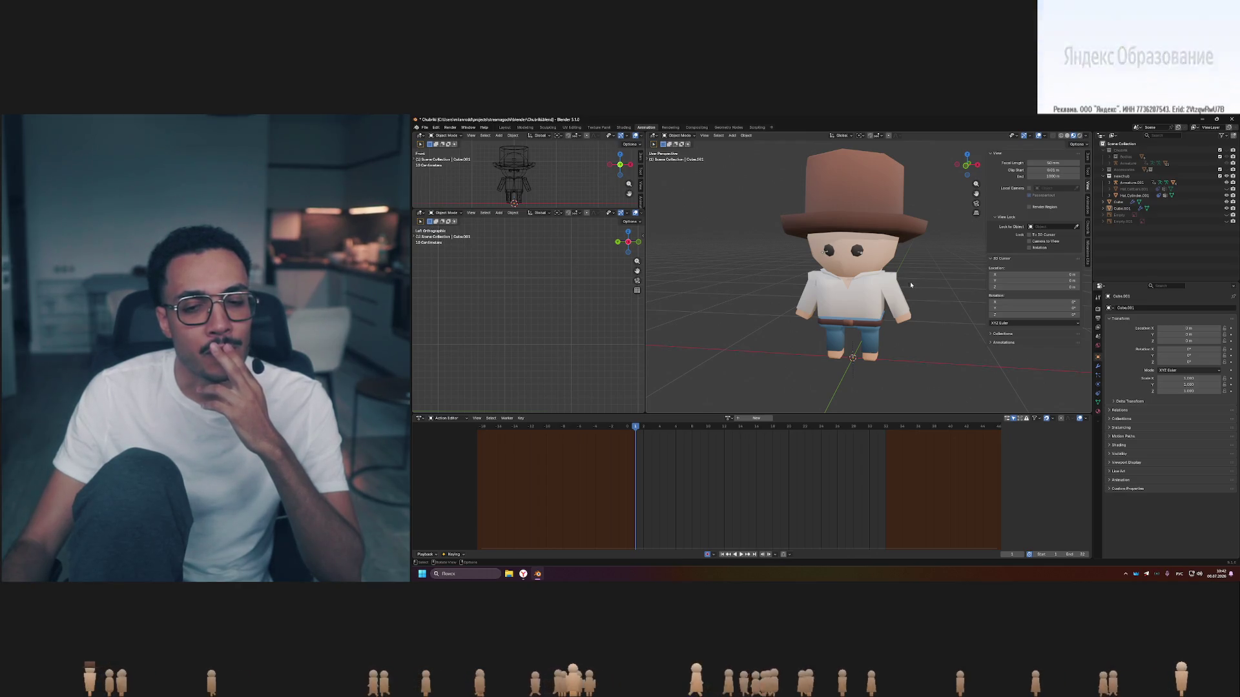
middle_drag(846, 295, 802, 288)
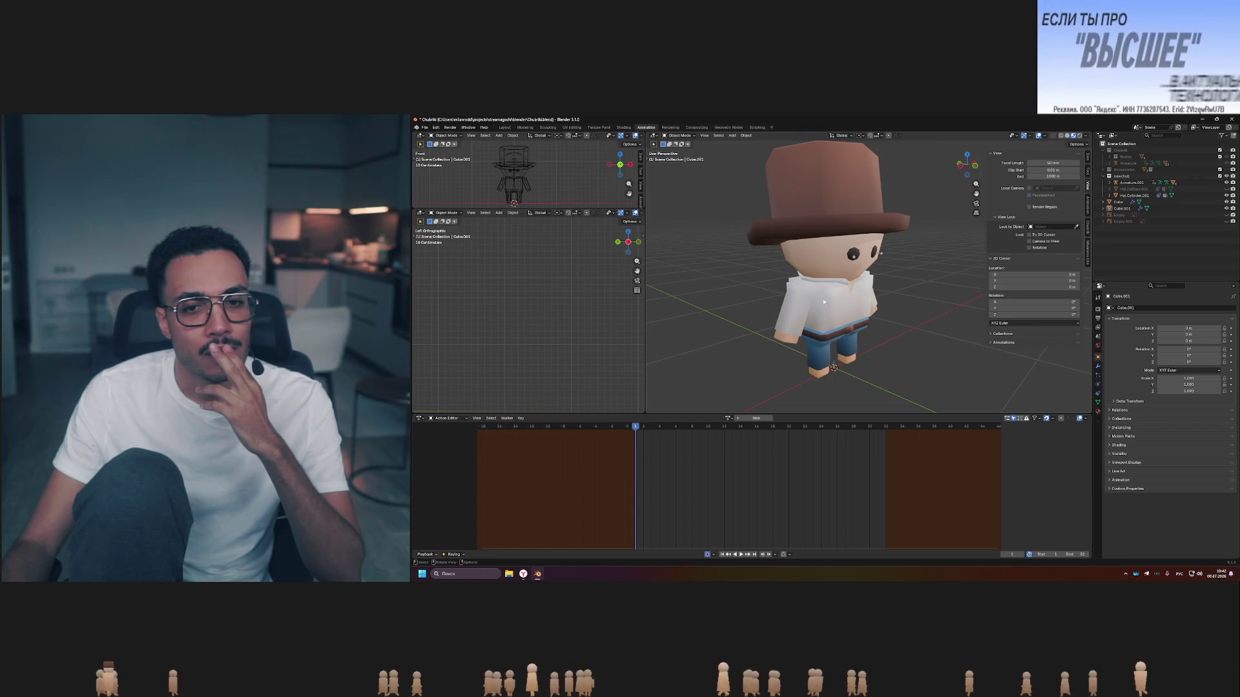
middle_drag(925, 317, 866, 312)
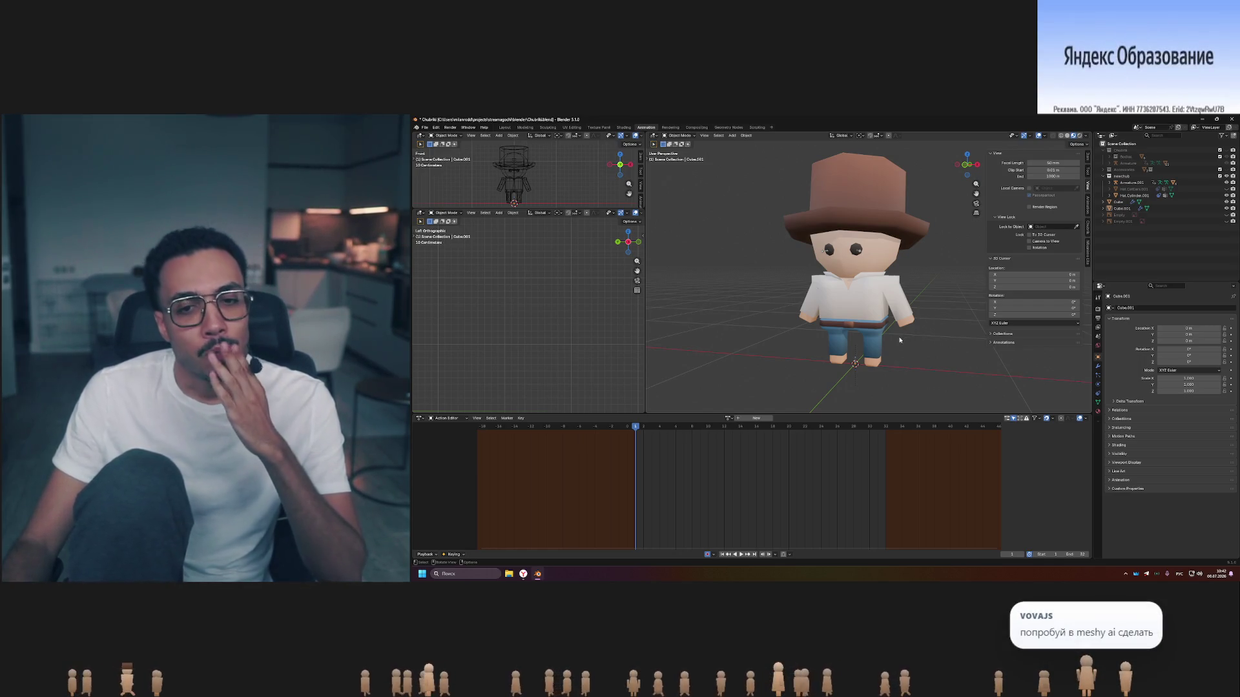
middle_drag(899, 339, 978, 320)
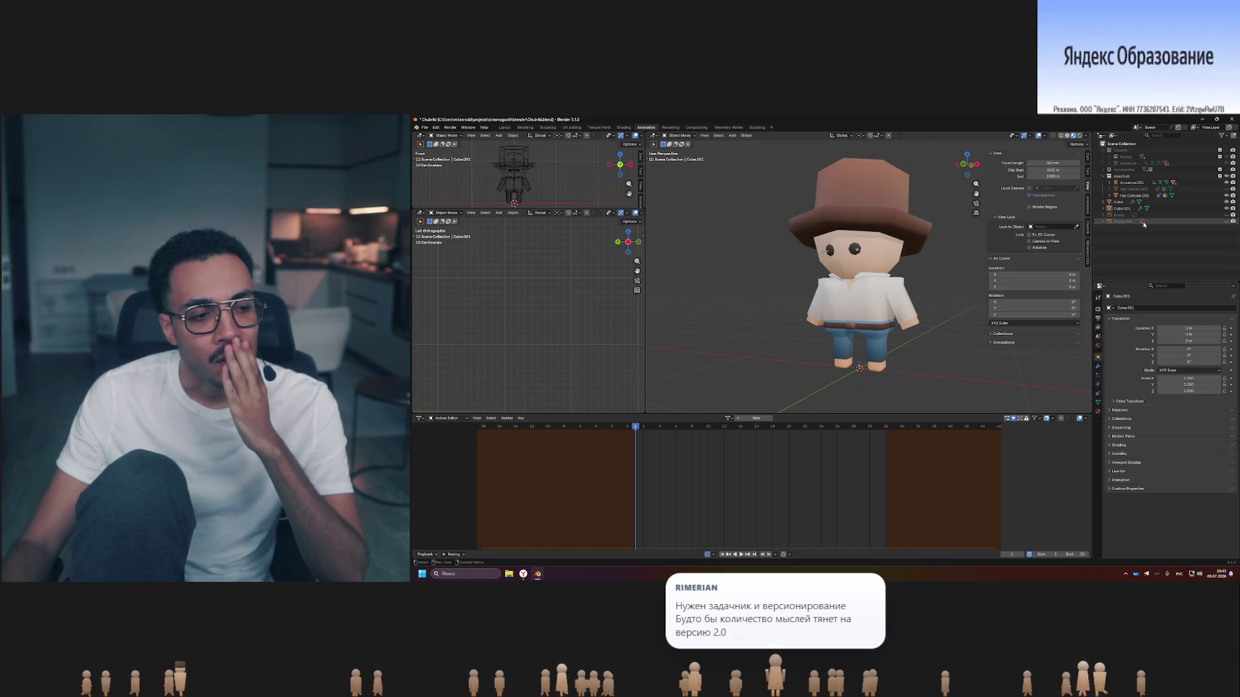
click(1227, 208)
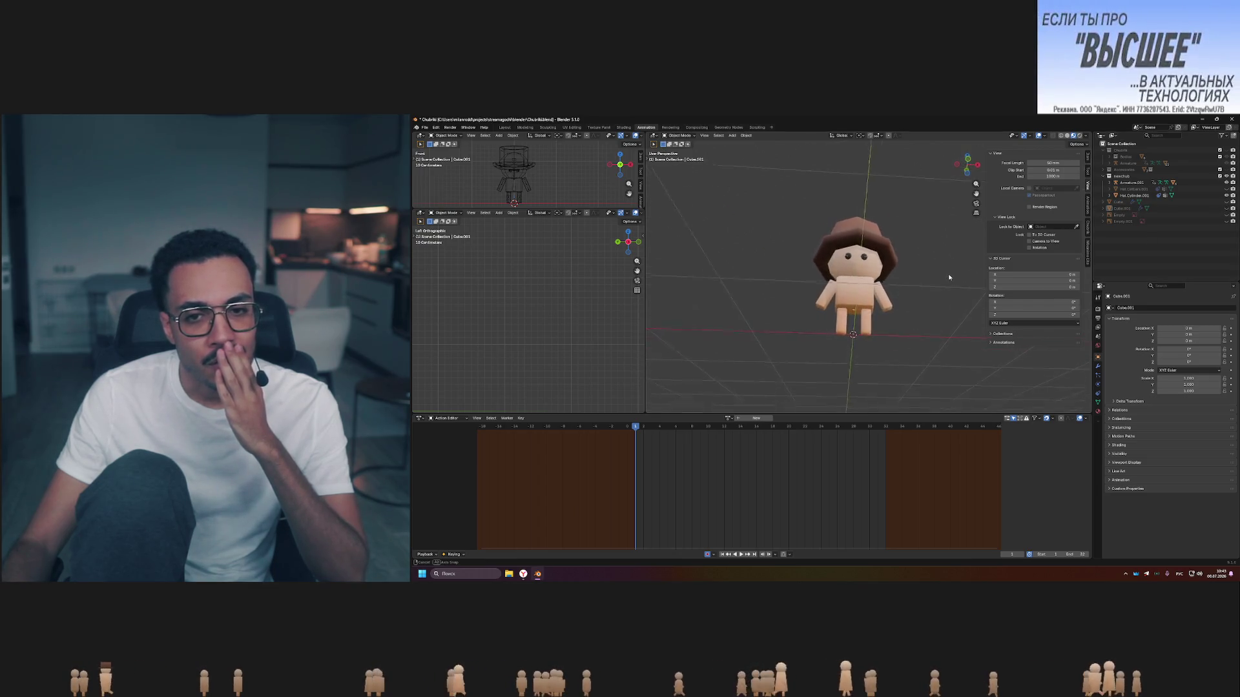
middle_drag(926, 297, 949, 273)
scroll(894, 317, up, 5)
mouse_move(892, 316)
middle_down()
mouse_move(904, 340)
mouse_move(893, 346)
middle_up()
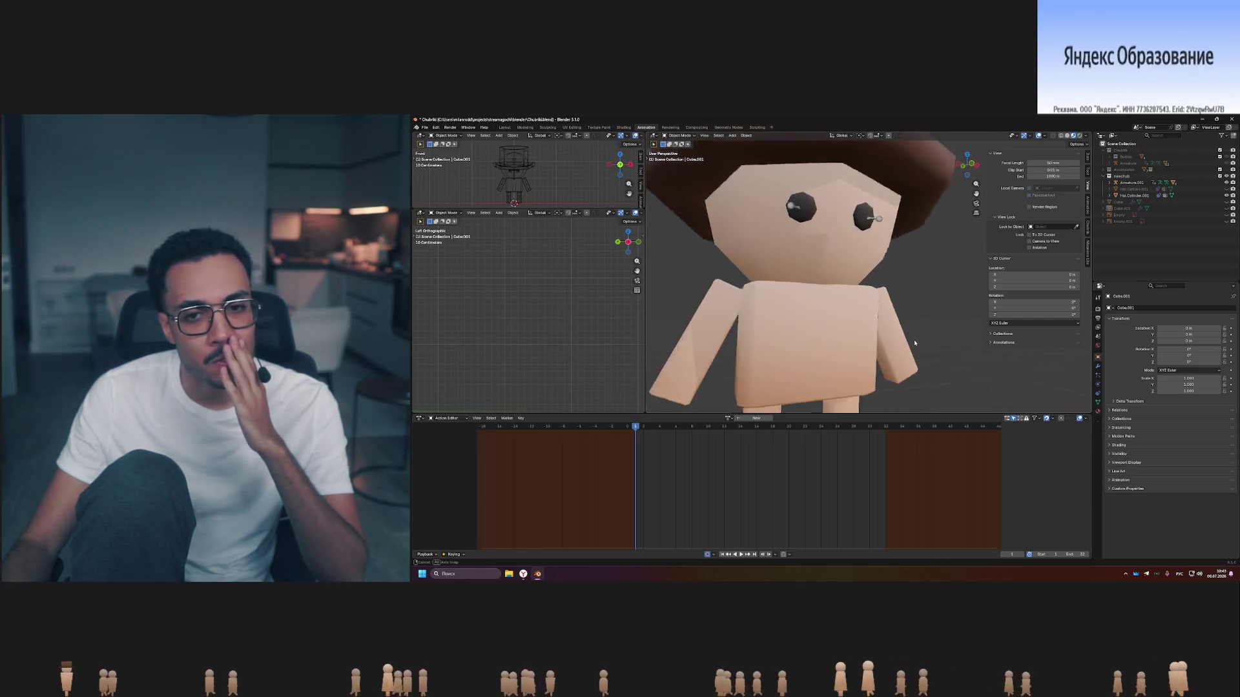
scroll(891, 345, down, 5)
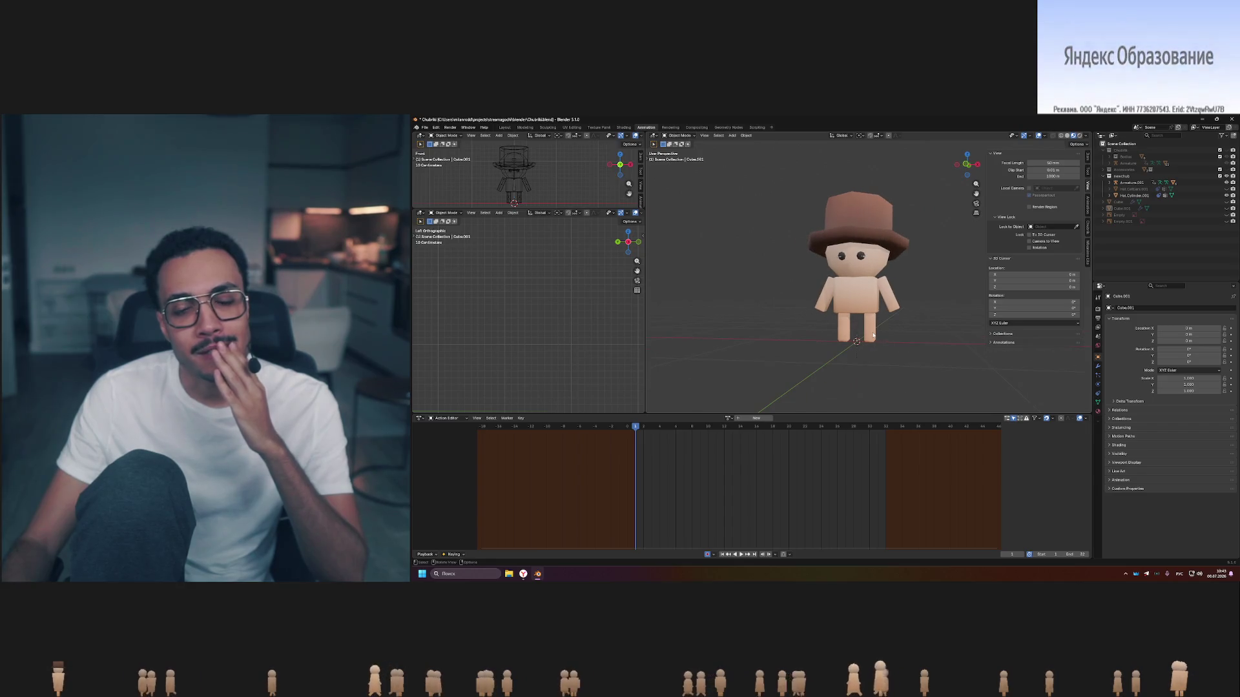
click(1226, 202)
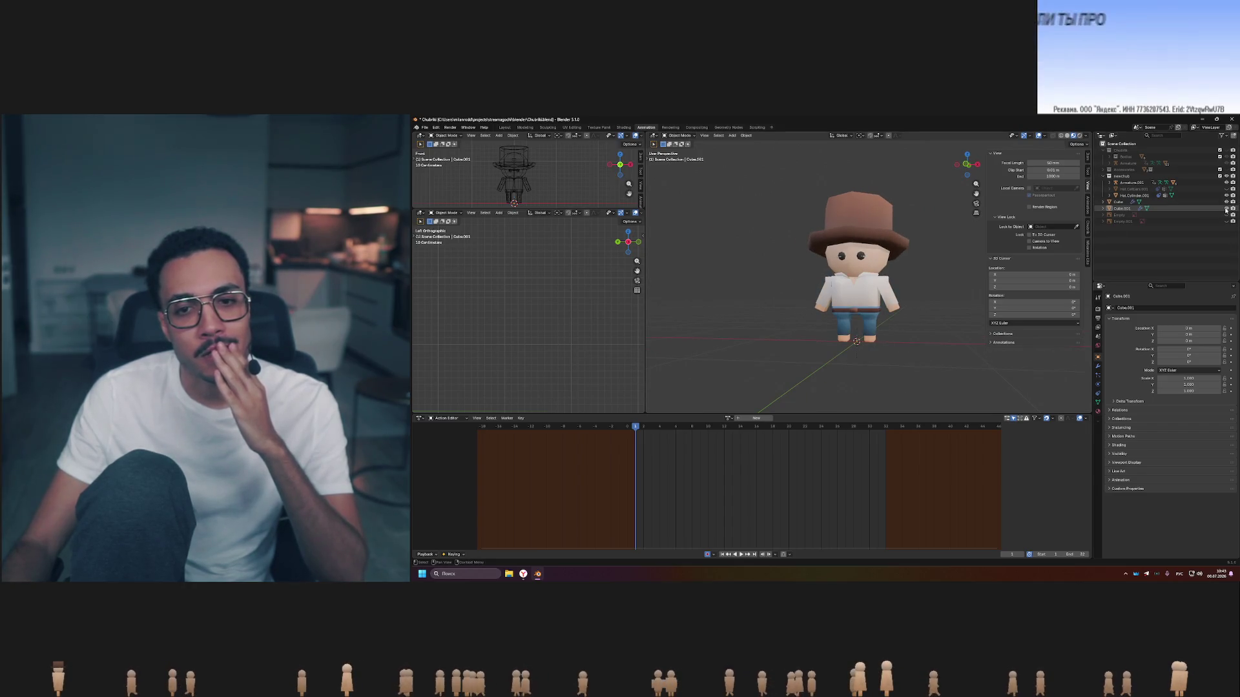
middle_drag(919, 320, 896, 326)
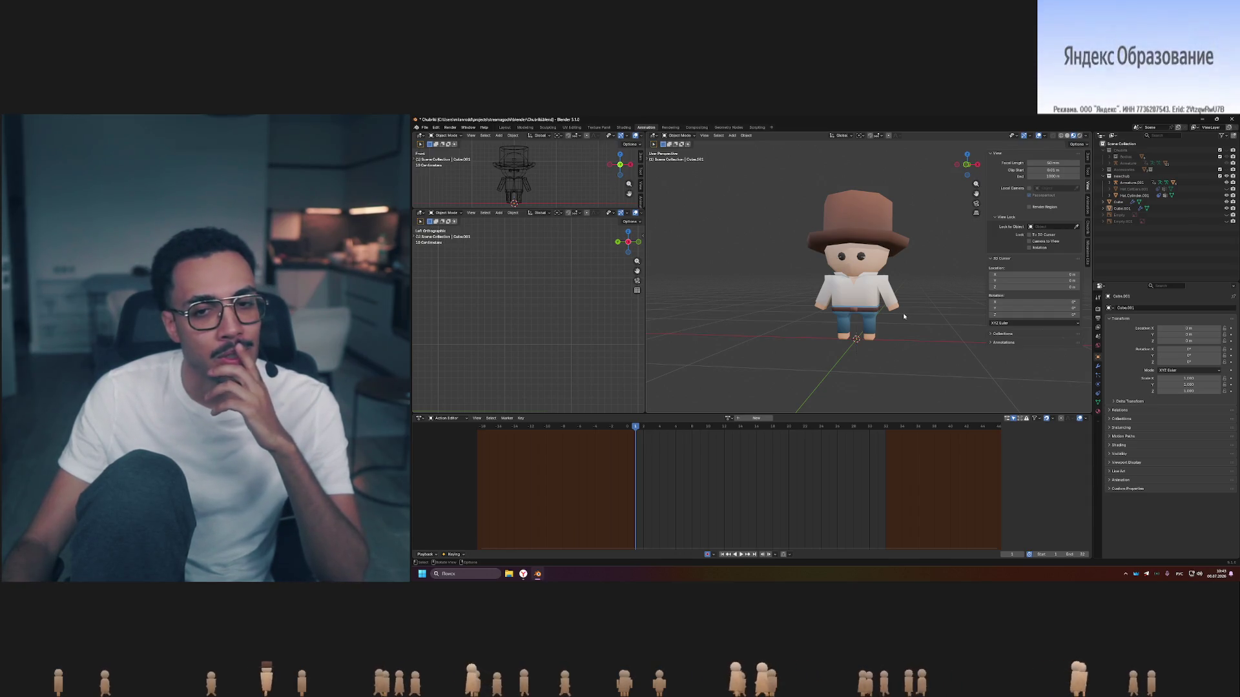
mouse_move(921, 300)
middle_down()
mouse_move(994, 304)
mouse_move(894, 305)
middle_up()
scroll(894, 304, down, 2)
scroll(894, 305, down, 1)
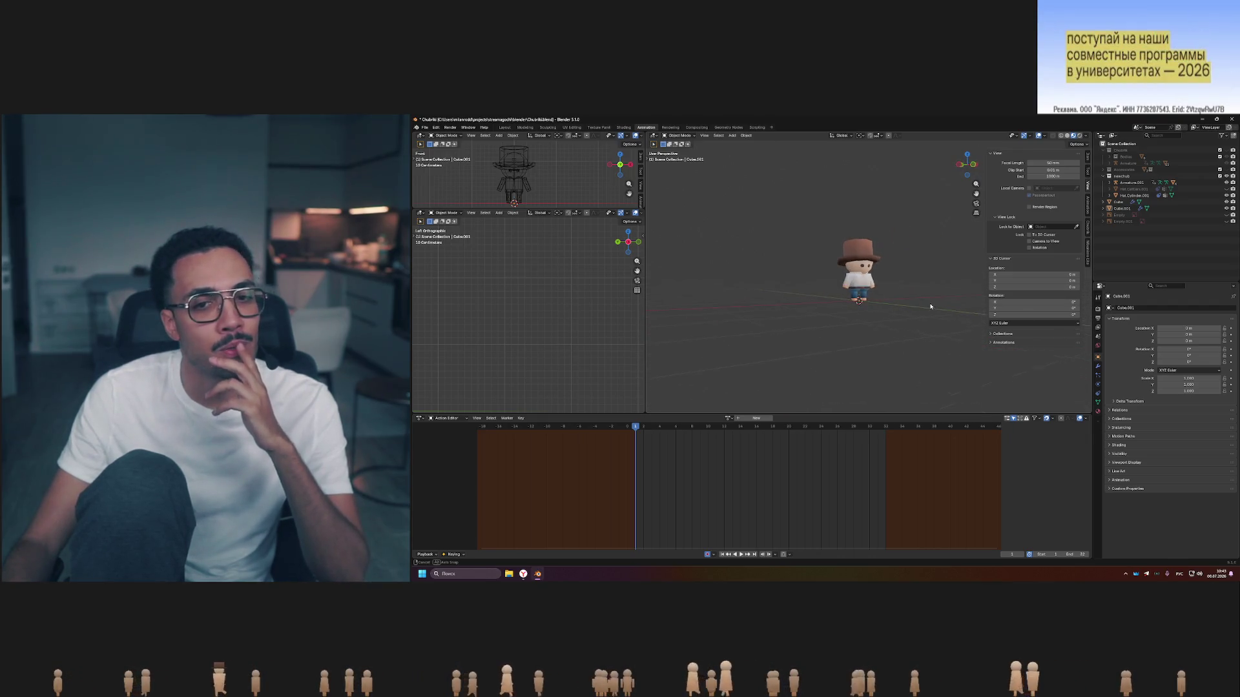
scroll(881, 290, up, 7)
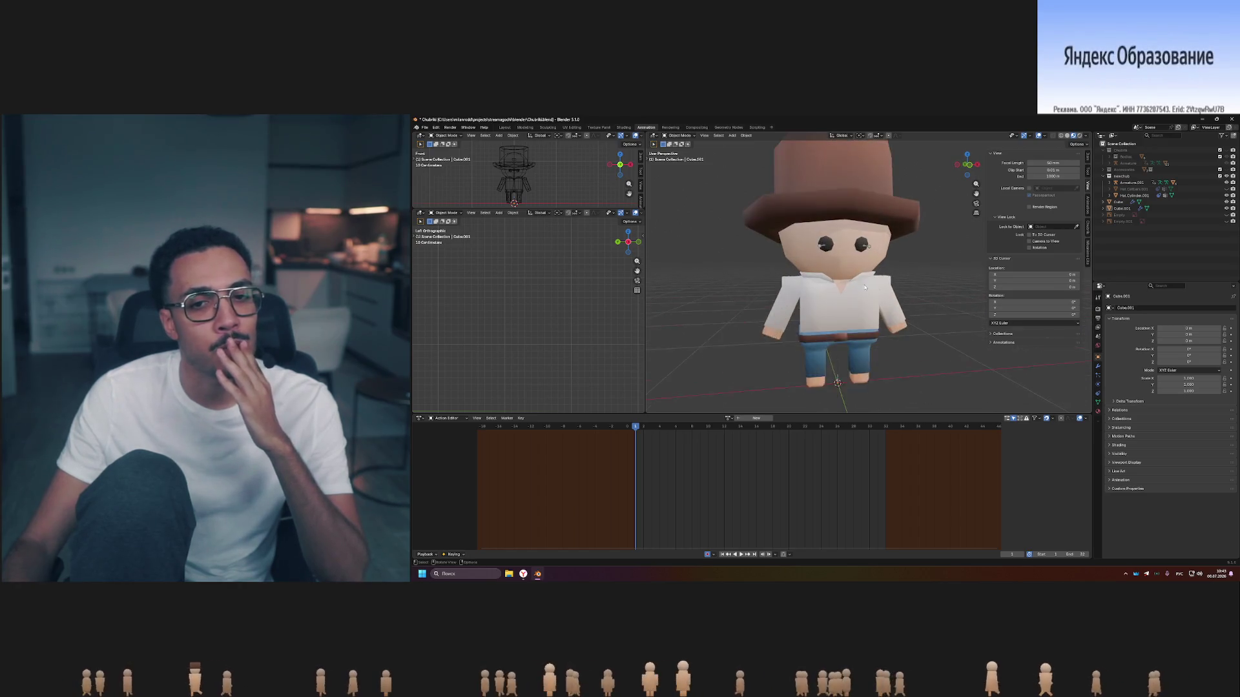
scroll(838, 254, up, 1)
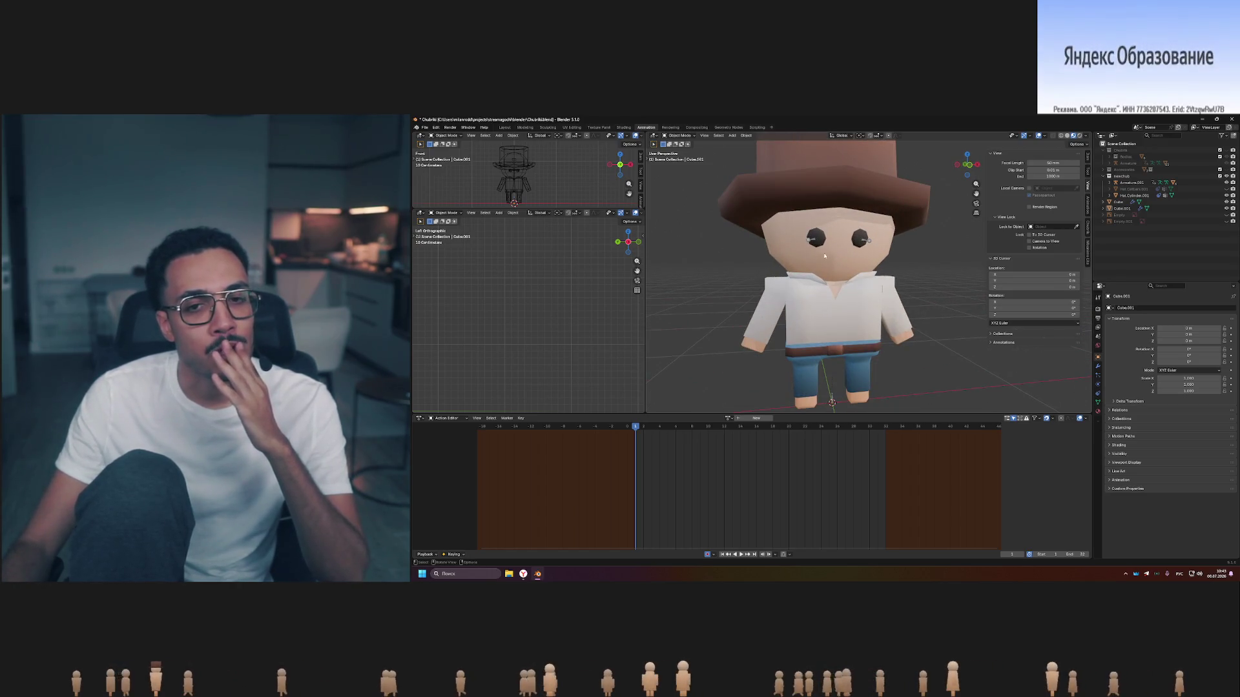
middle_drag(866, 263, 910, 273)
scroll(911, 272, down, 3)
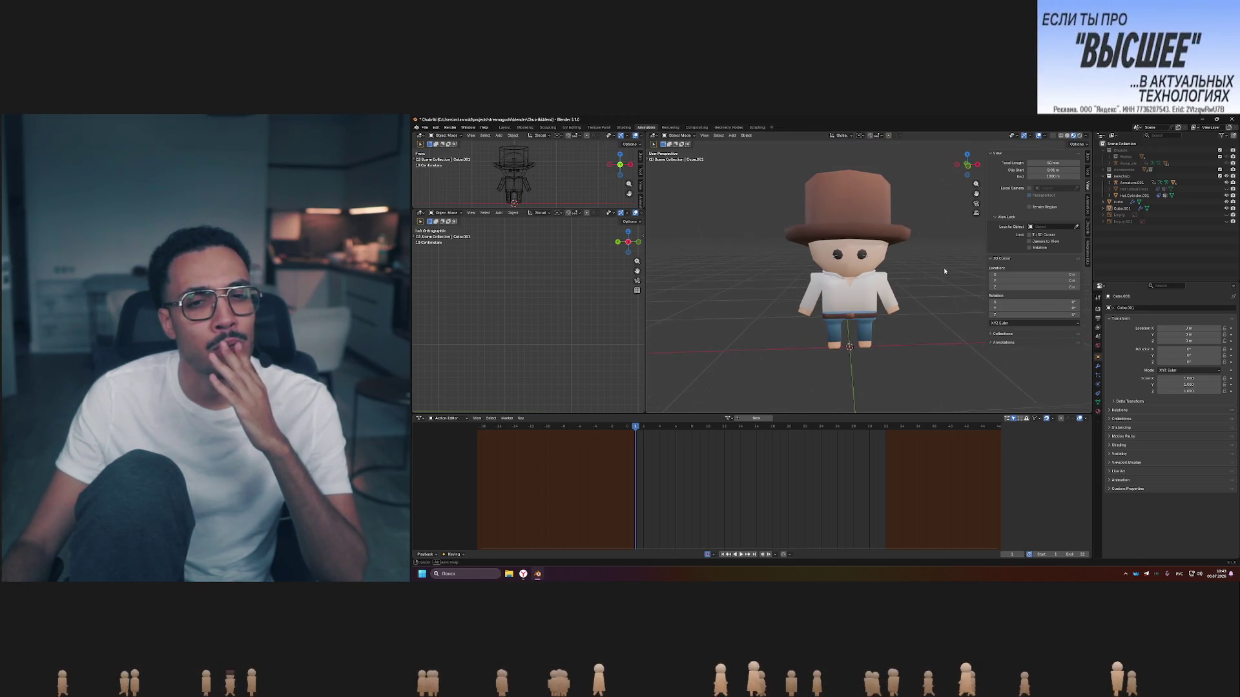
middle_drag(946, 271, 942, 266)
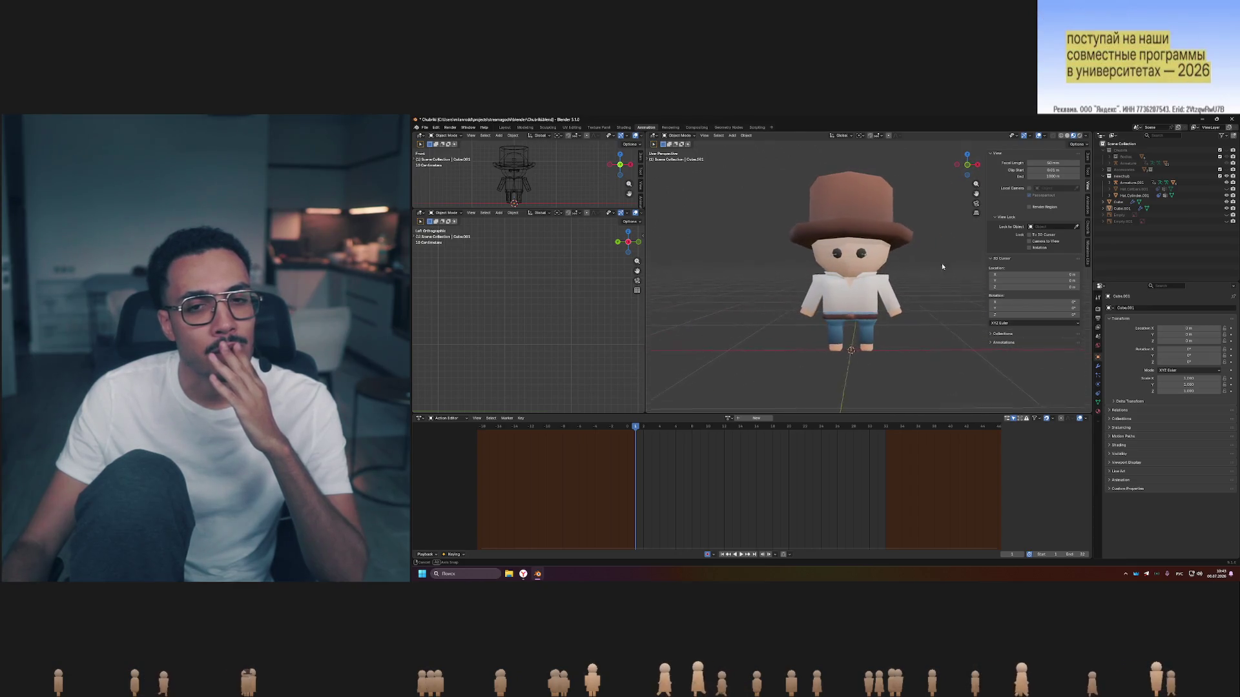
scroll(945, 261, down, 4)
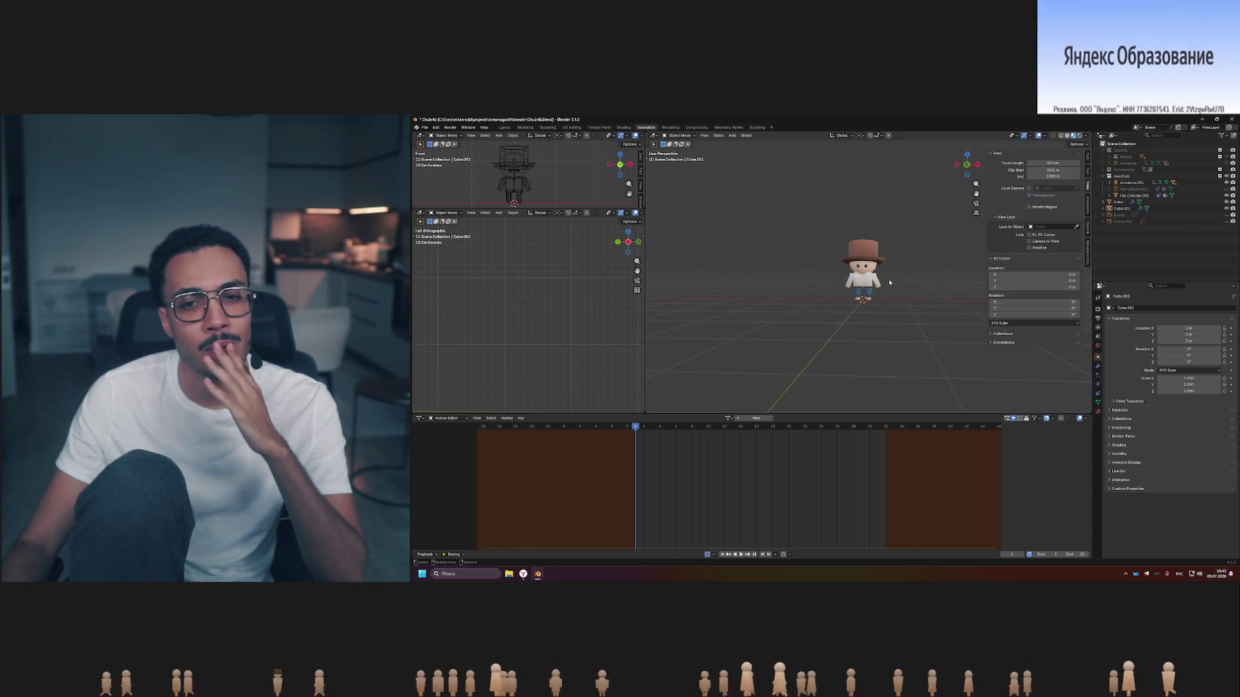
scroll(888, 273, up, 1)
scroll(888, 275, up, 2)
mouse_move(889, 273)
middle_down()
mouse_move(933, 272)
mouse_move(901, 276)
middle_up()
scroll(896, 279, down, 2)
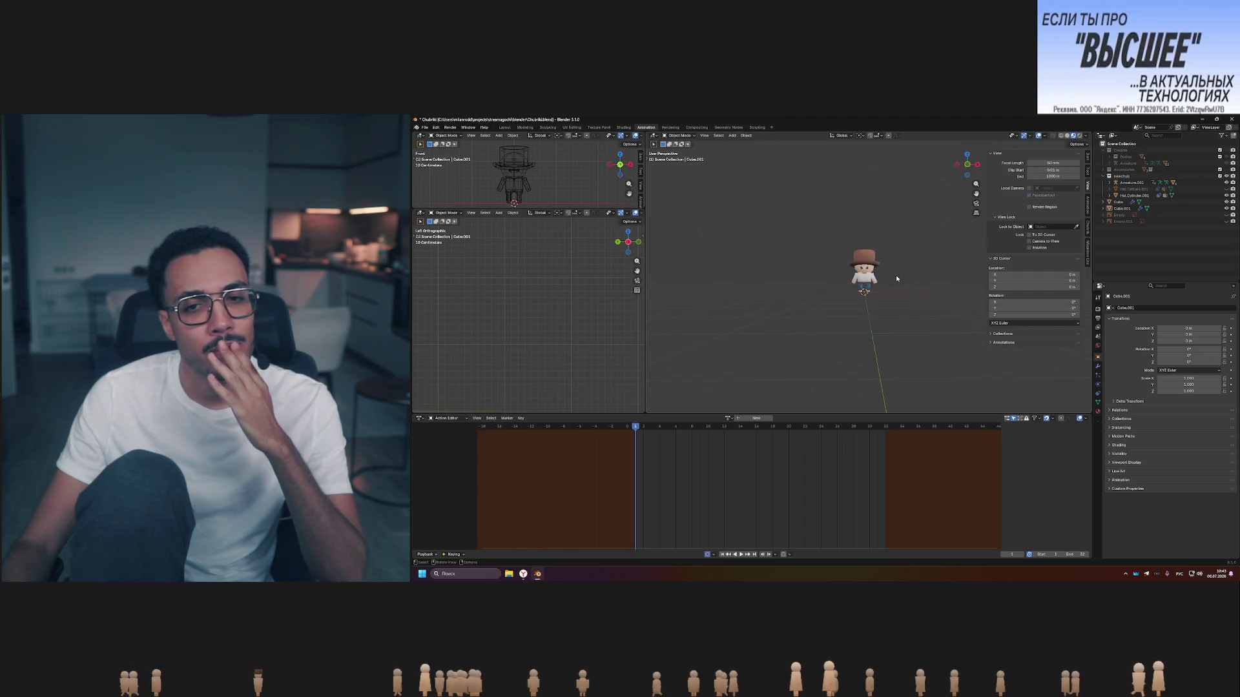
scroll(896, 278, up, 2)
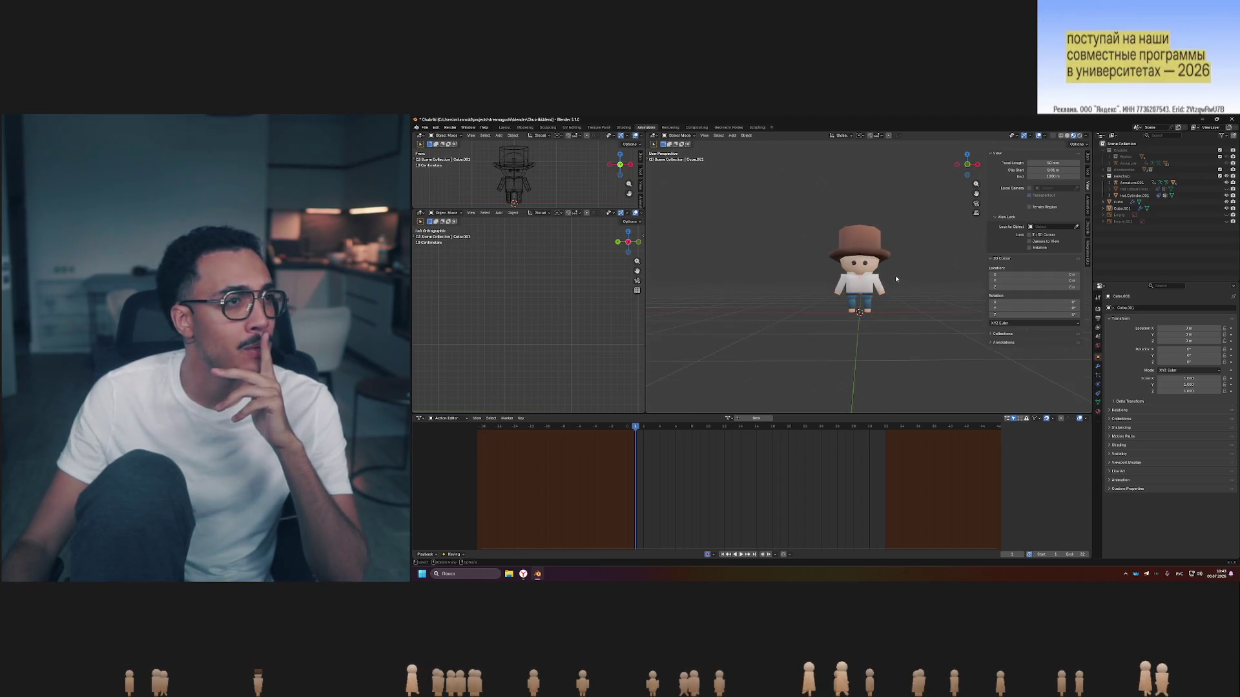
mouse_move(897, 277)
middle_down()
mouse_move(856, 264)
mouse_move(946, 264)
middle_up()
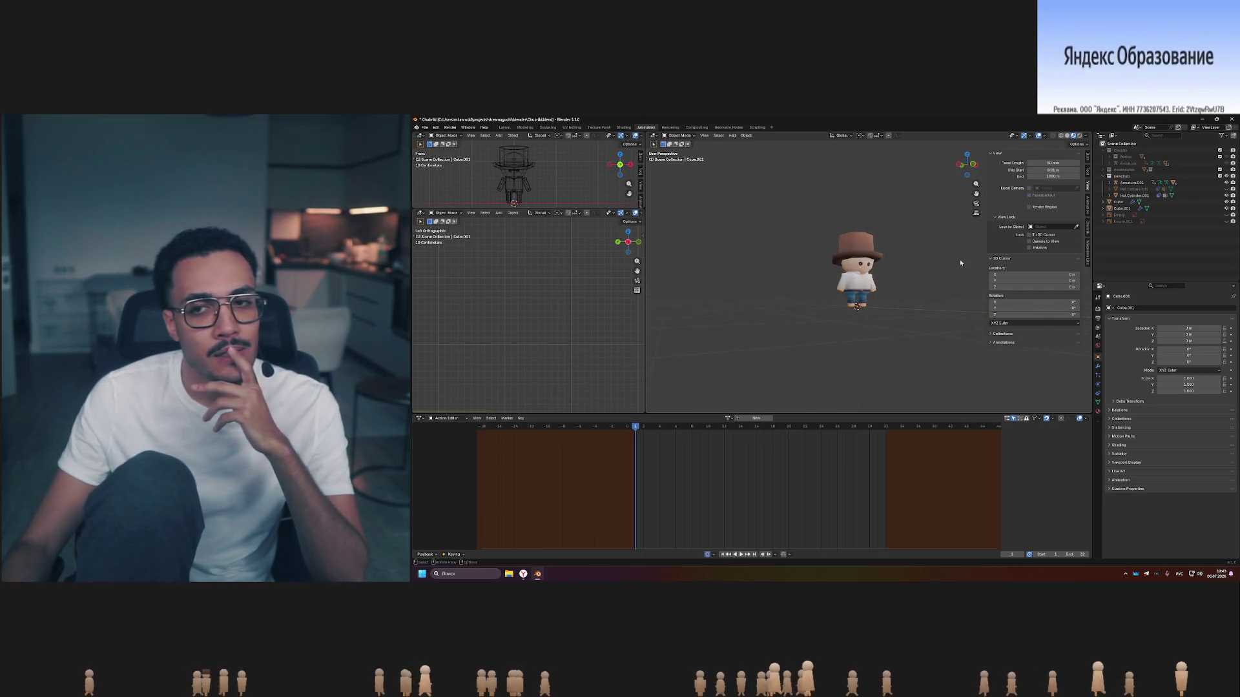
Hide Hat.Cylinder.001 so the bare head shows, turned to face front.
click(1224, 197)
scroll(831, 271, down, 3)
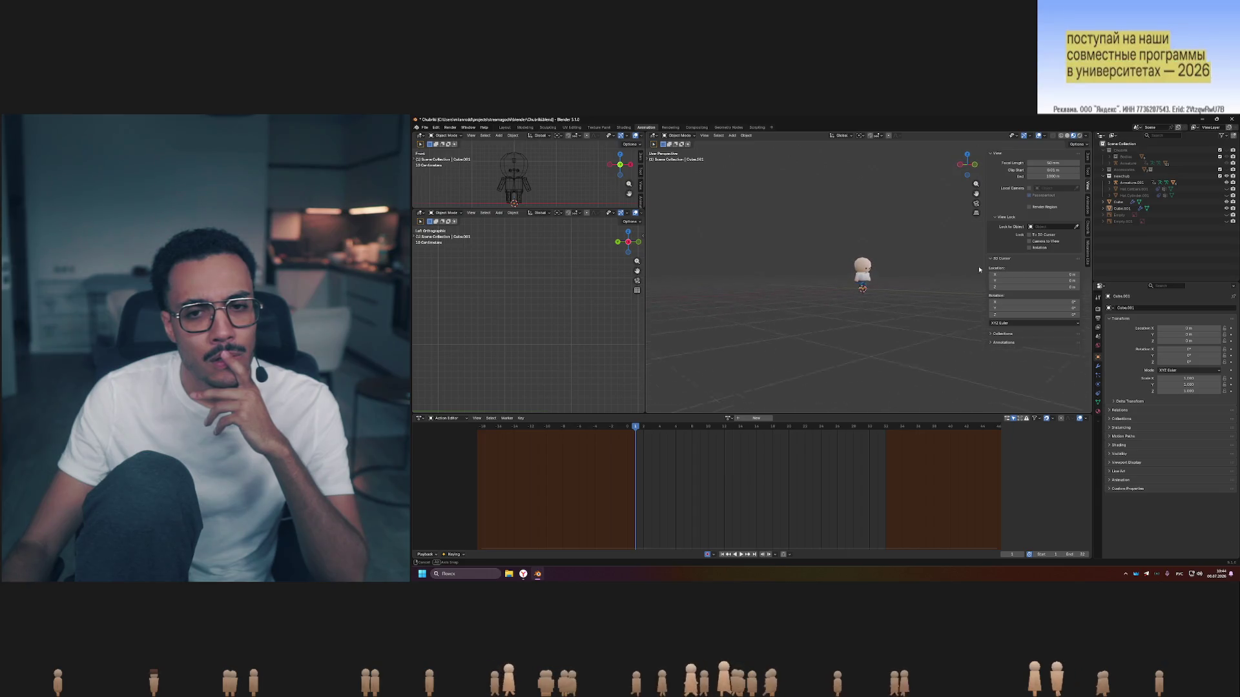
middle_drag(902, 269, 927, 267)
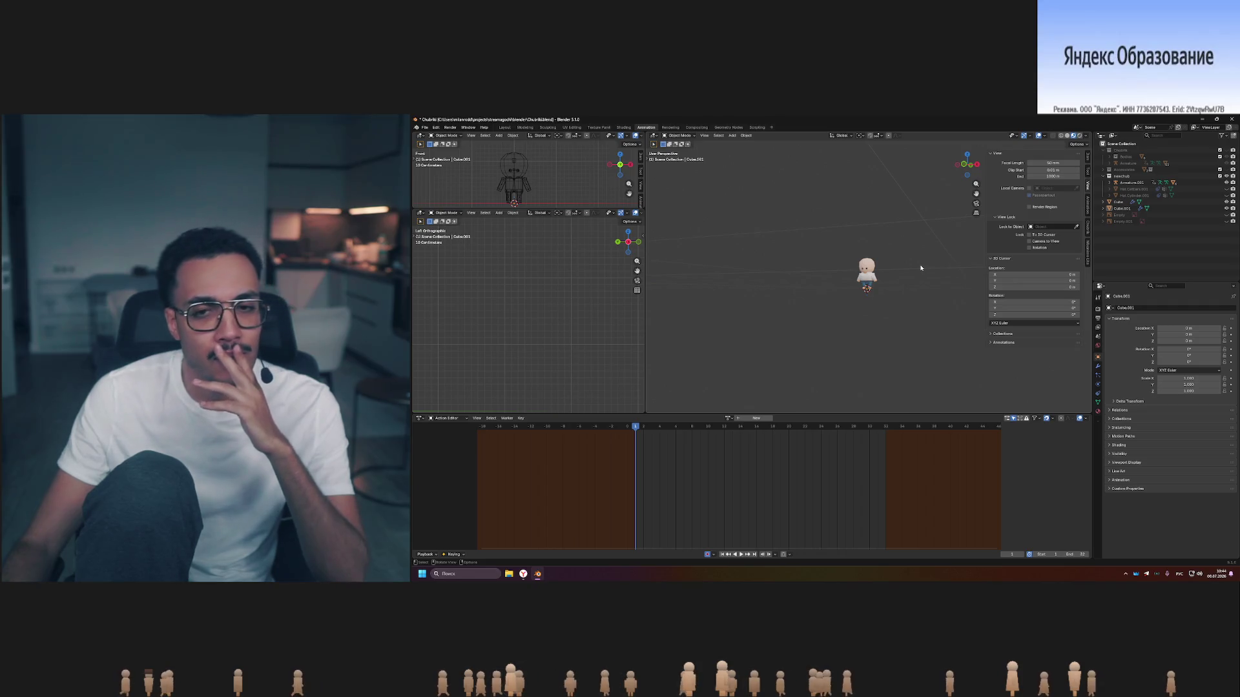
scroll(898, 271, up, 3)
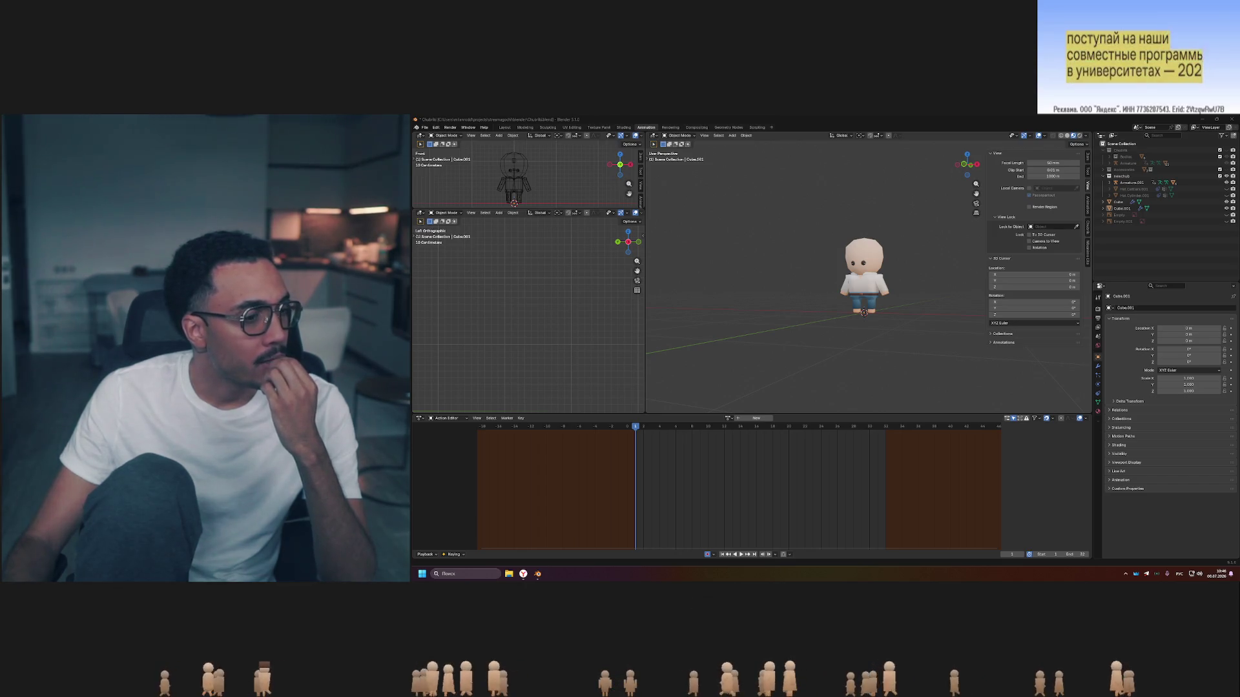
Hide the character and stick-figure reference images from the side views and enlarge the front view area.
click(1227, 215)
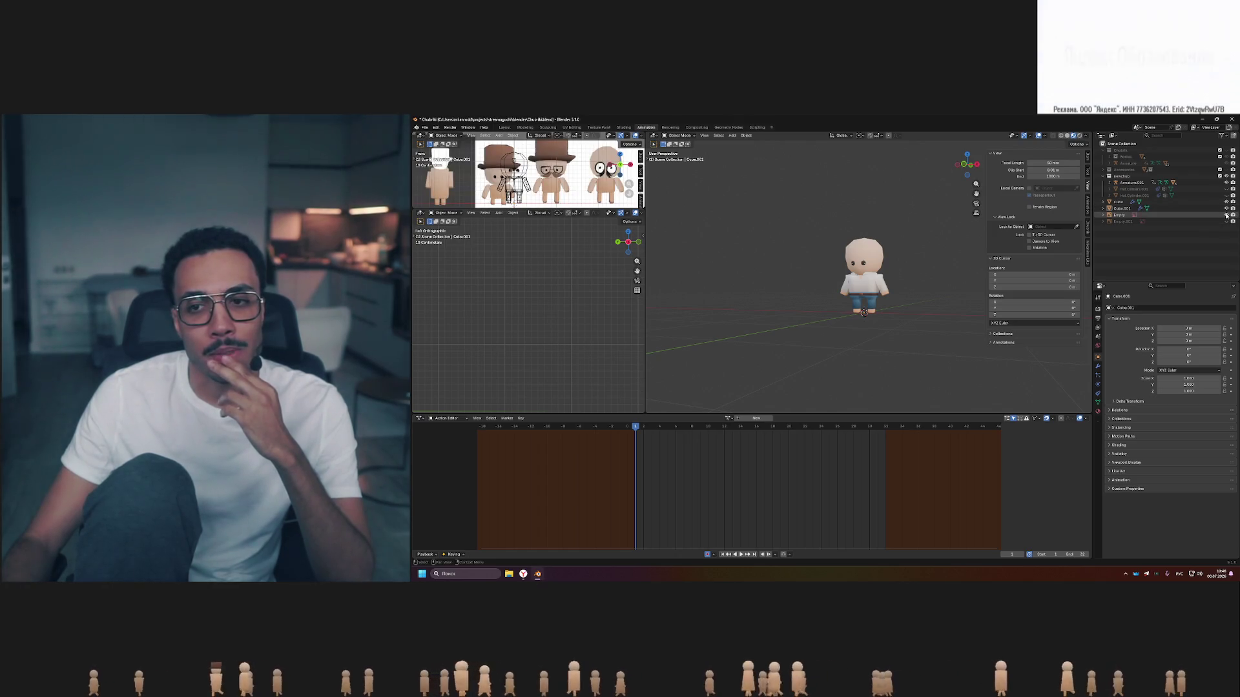
click(1226, 216)
click(1227, 222)
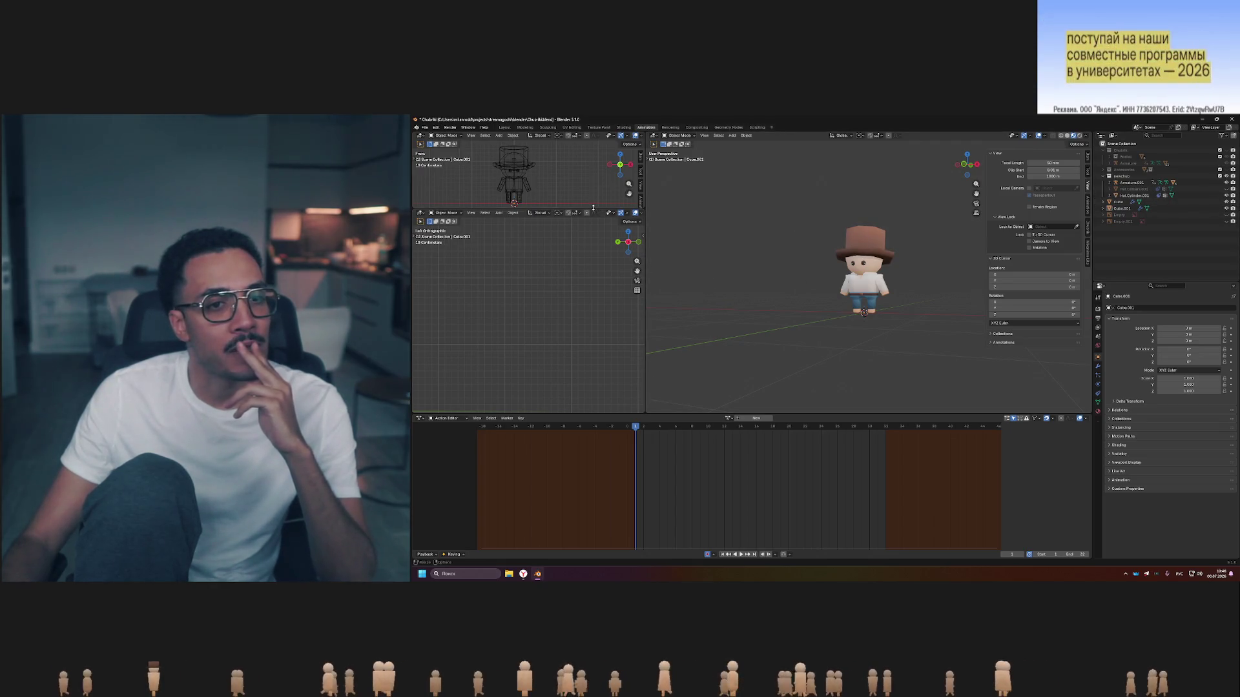
drag(592, 208, 589, 278)
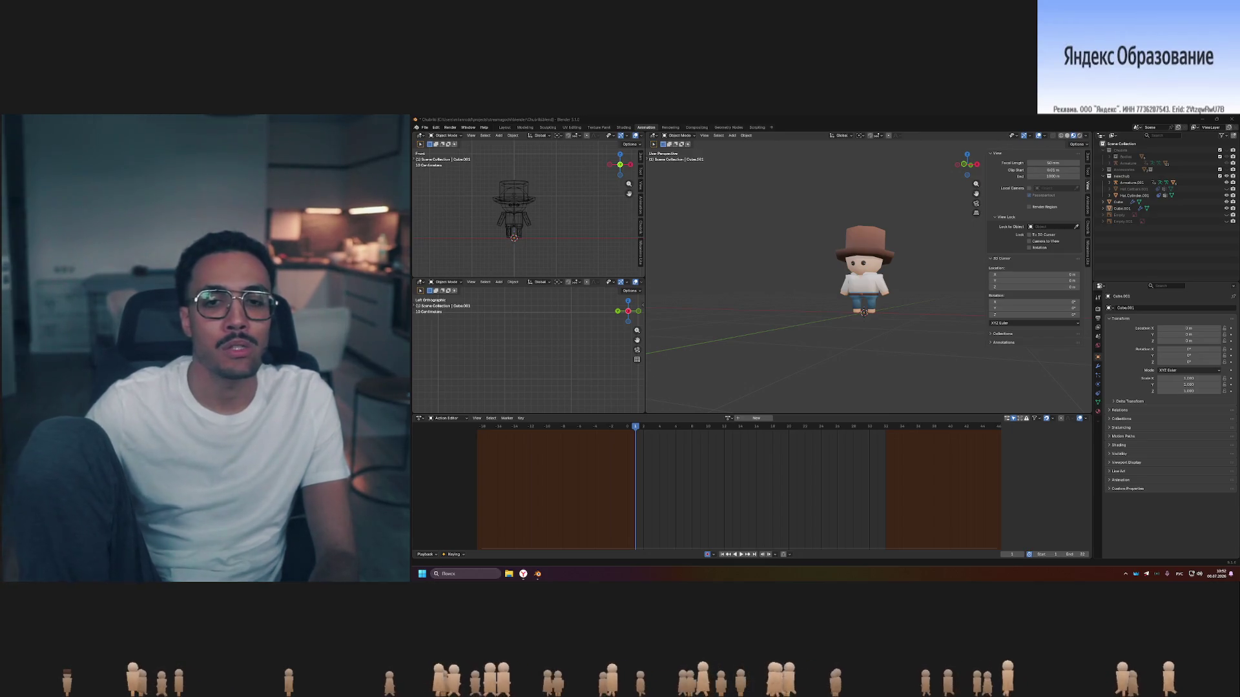
scroll(871, 296, up, 5)
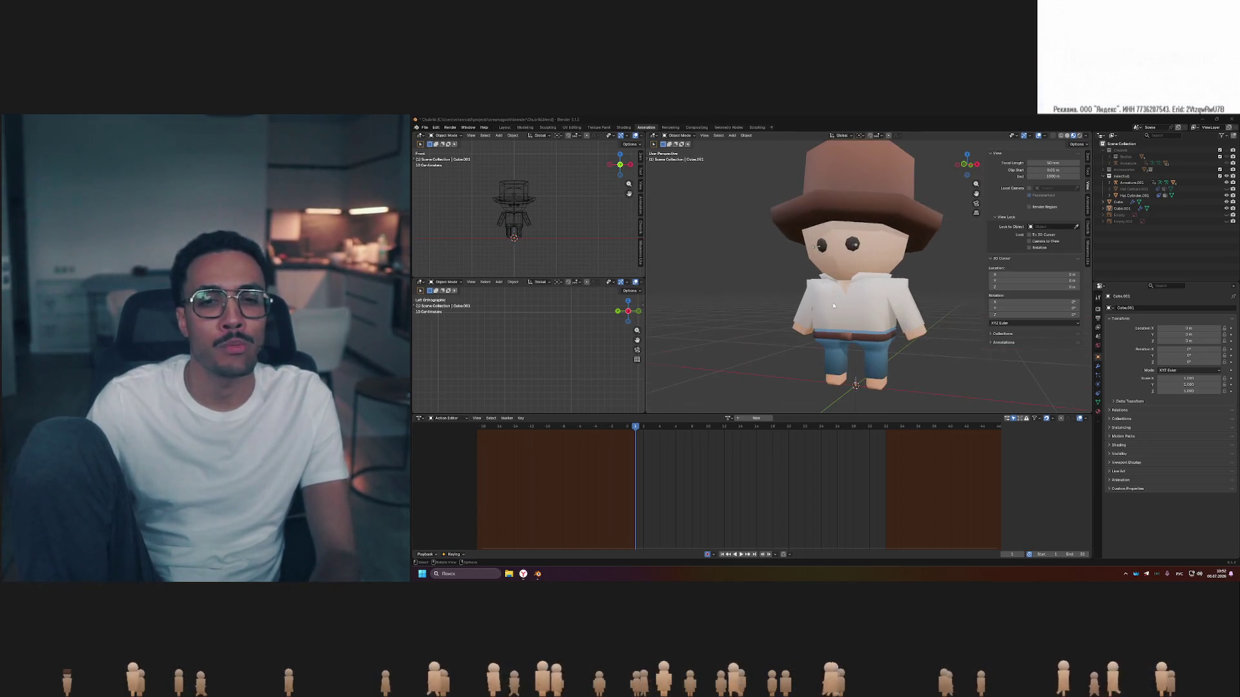
middle_drag(872, 296, 914, 295)
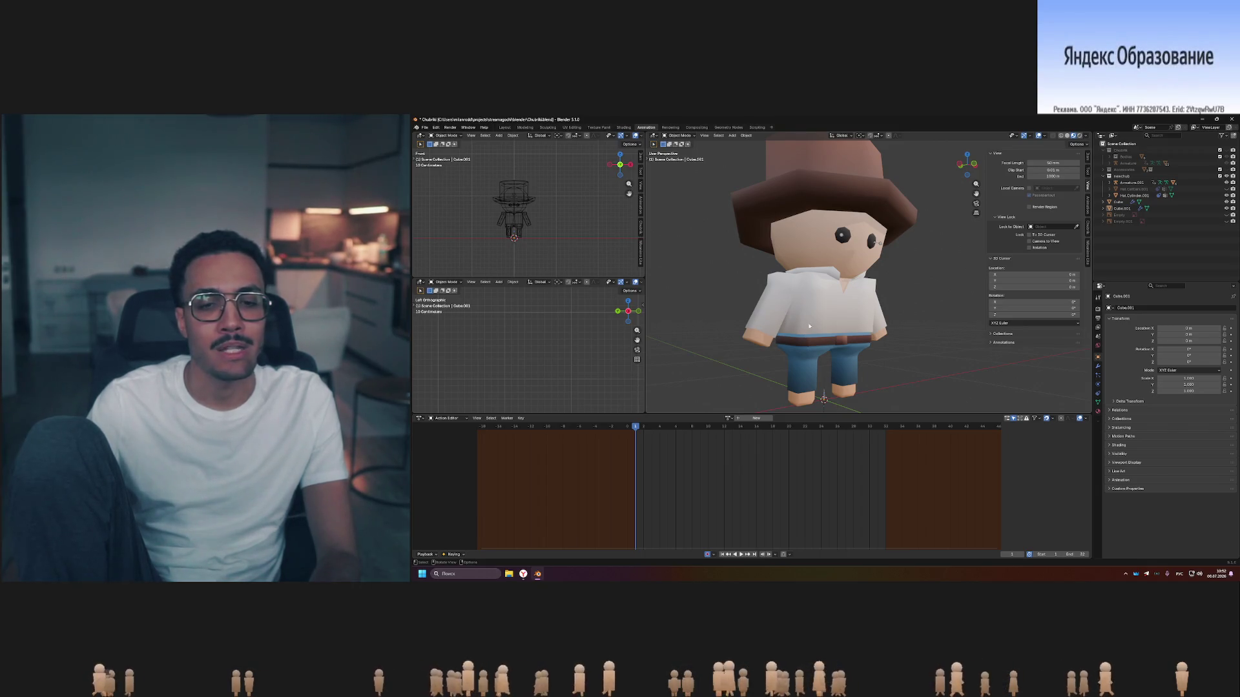
middle_drag(859, 319, 896, 313)
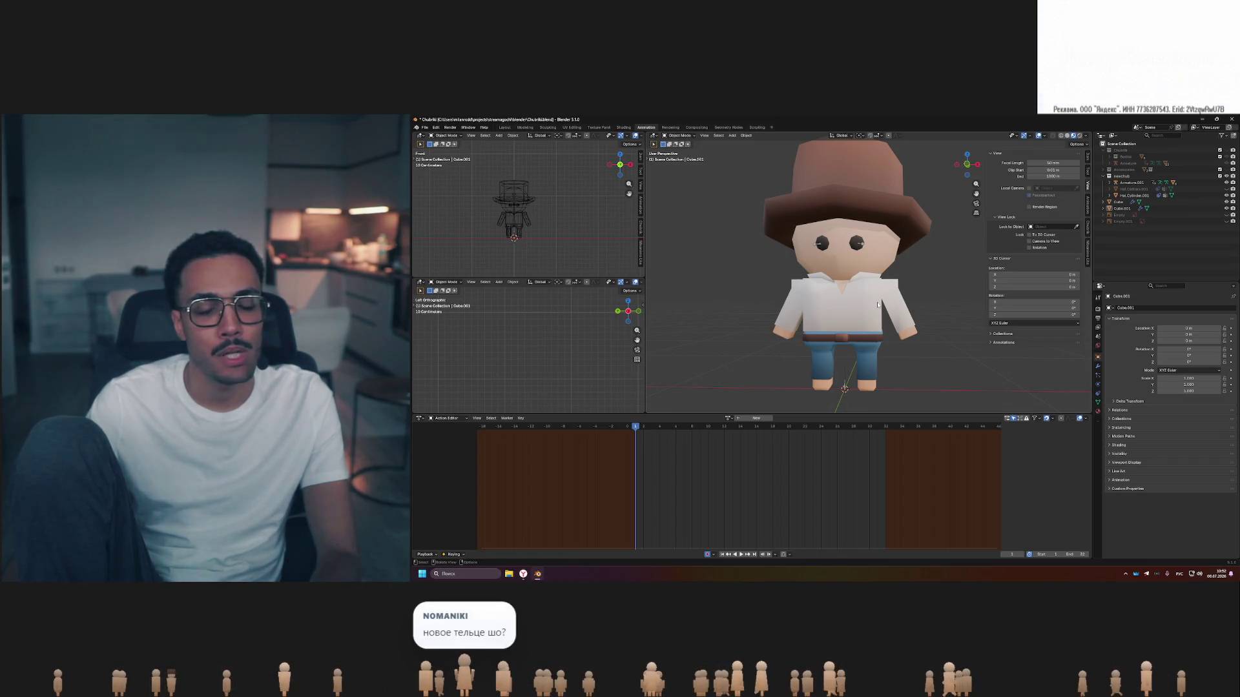
scroll(908, 308, down, 1)
scroll(910, 307, down, 4)
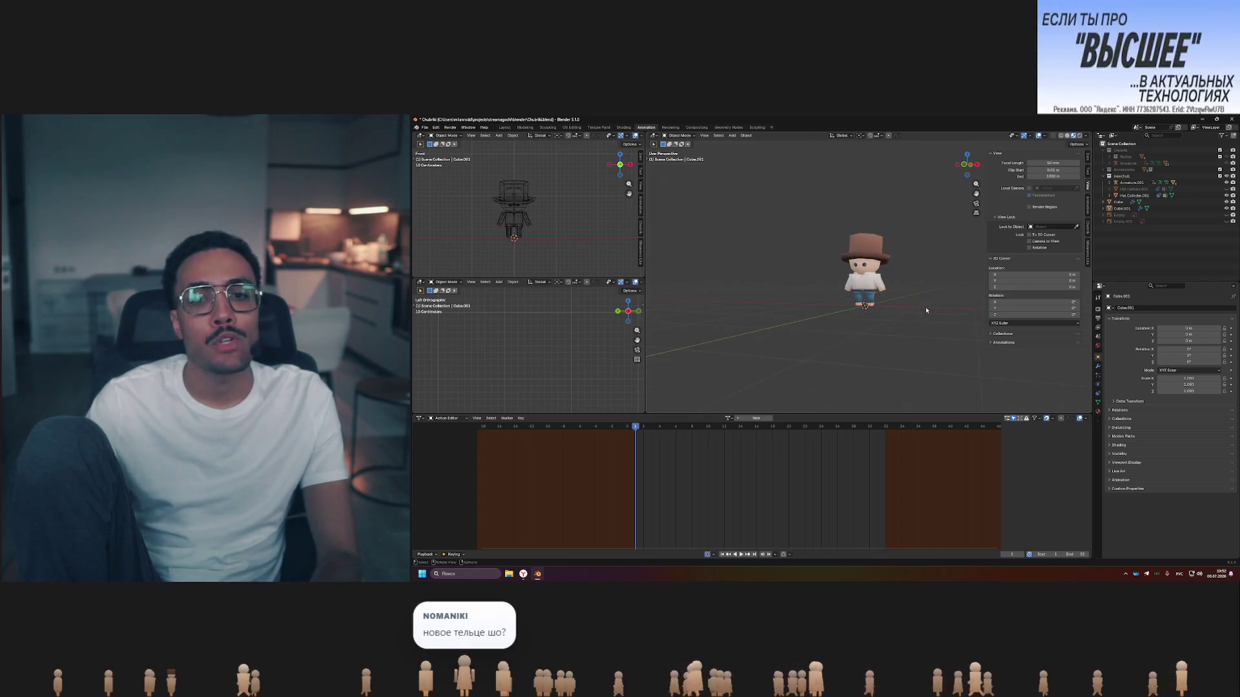
middle_drag(860, 304, 881, 307)
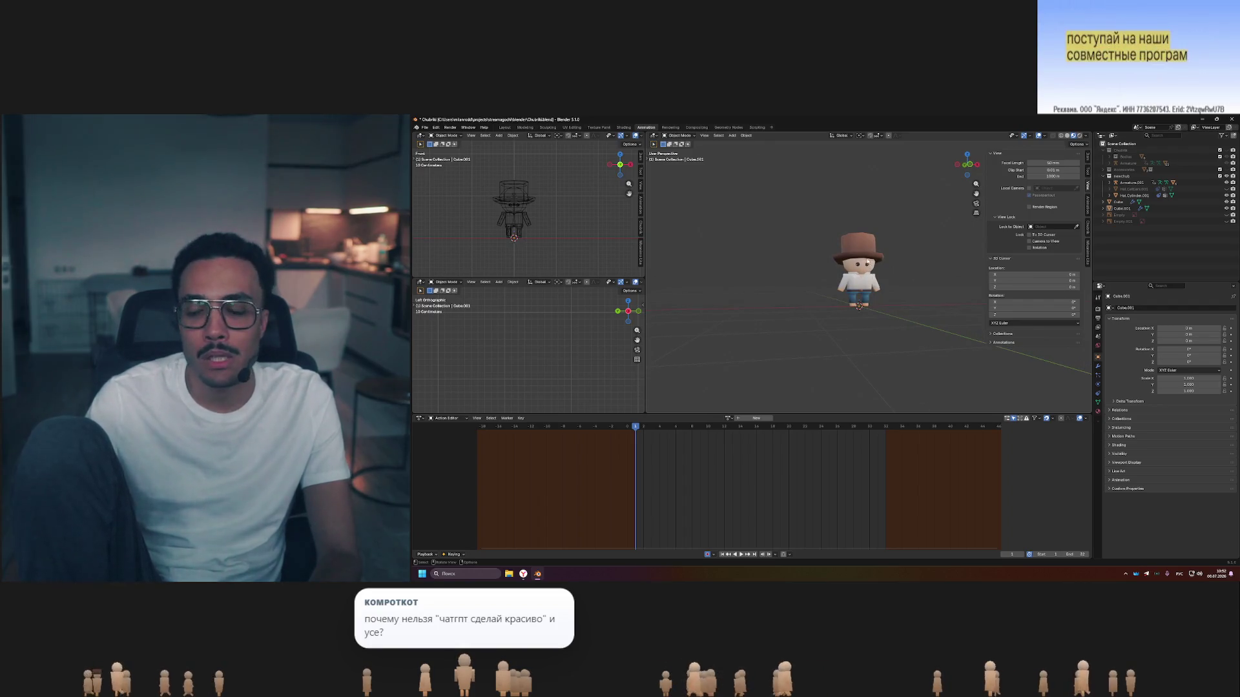
middle_drag(875, 265, 882, 276)
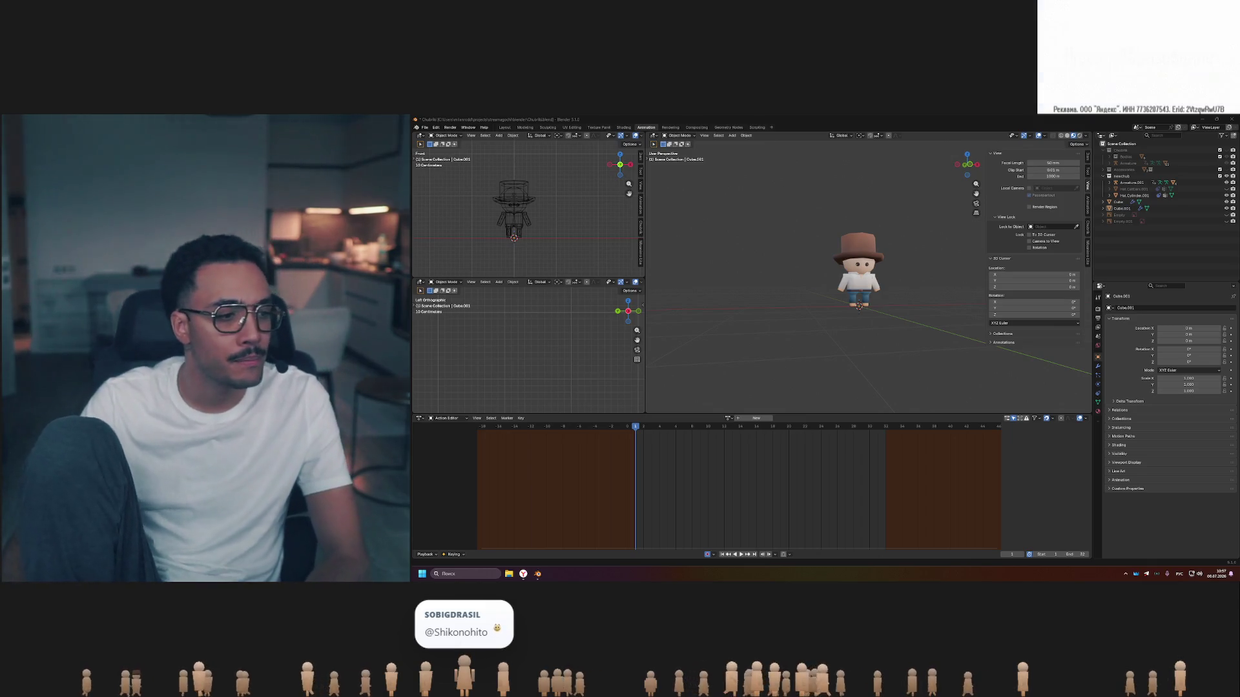
Alt+Tab to the browser, pass through the Hysteria 2 and VK Video studio tabs, and land on the LittleBigPlanet All Costumes video.
key(alt+Tab)
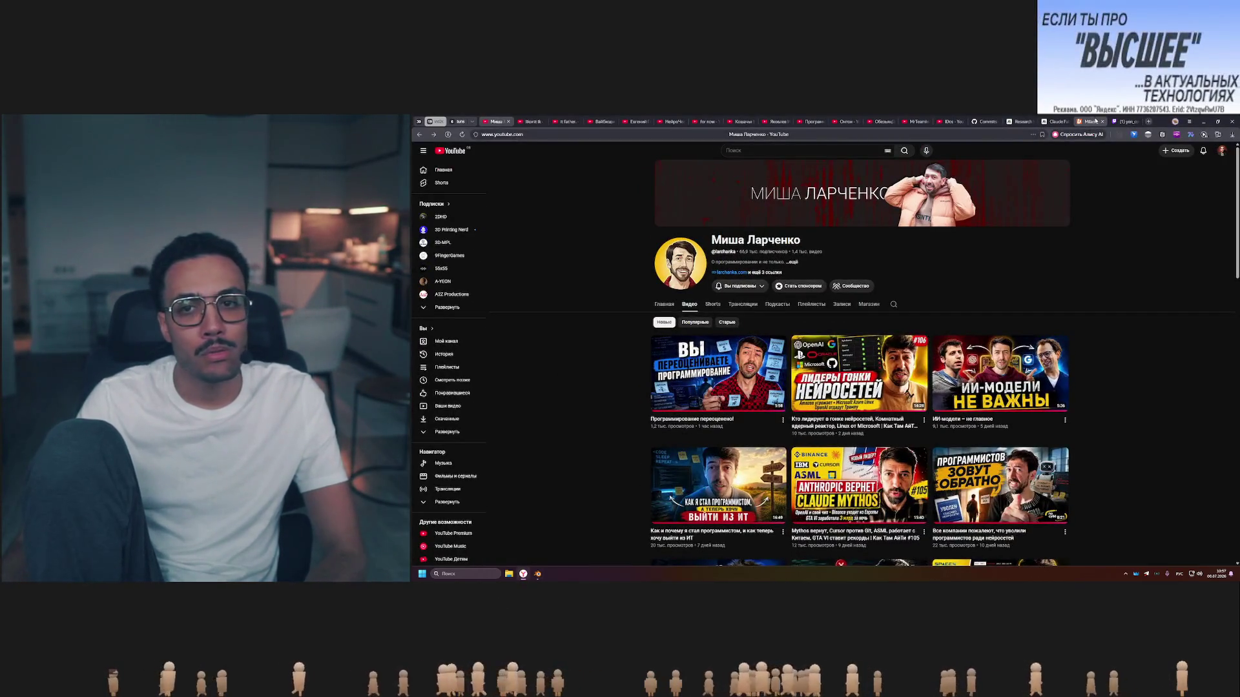
click(458, 121)
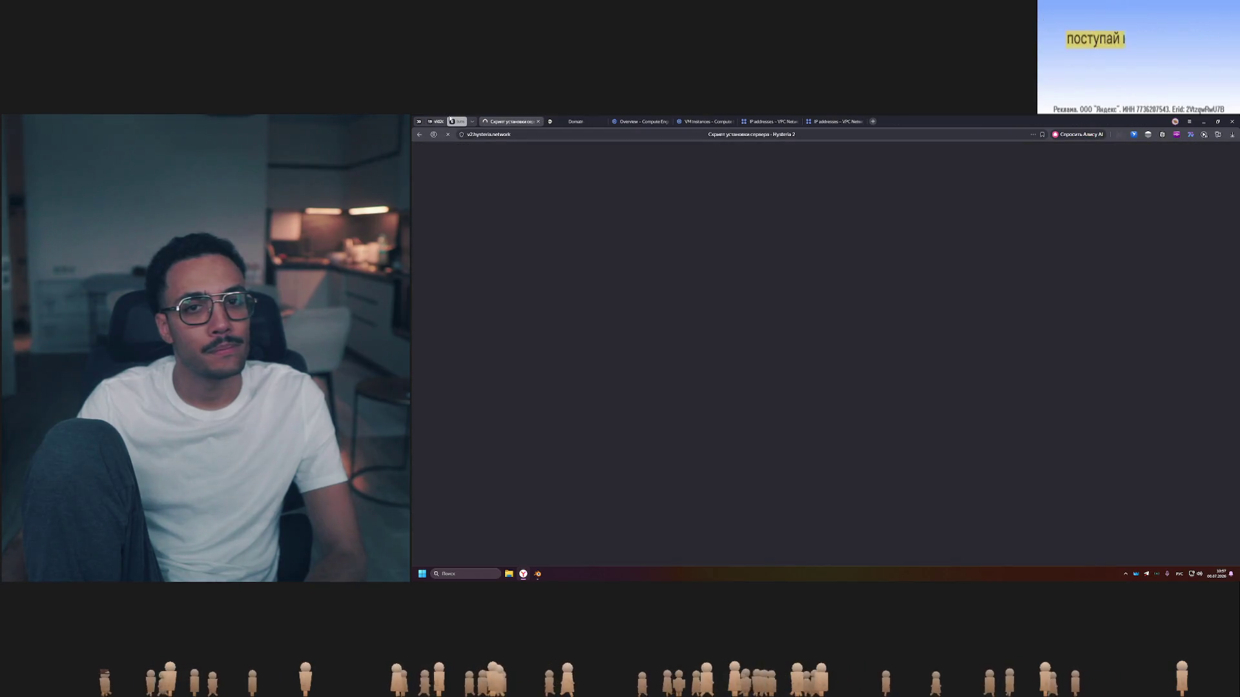
click(418, 120)
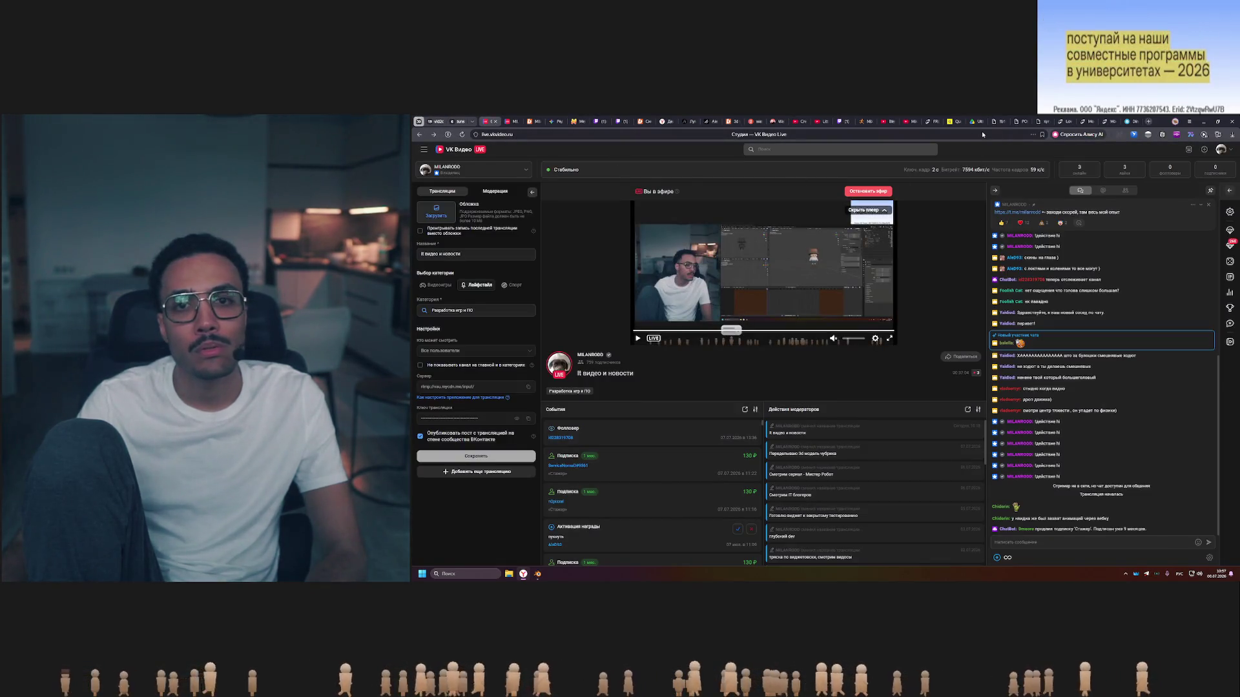
click(817, 120)
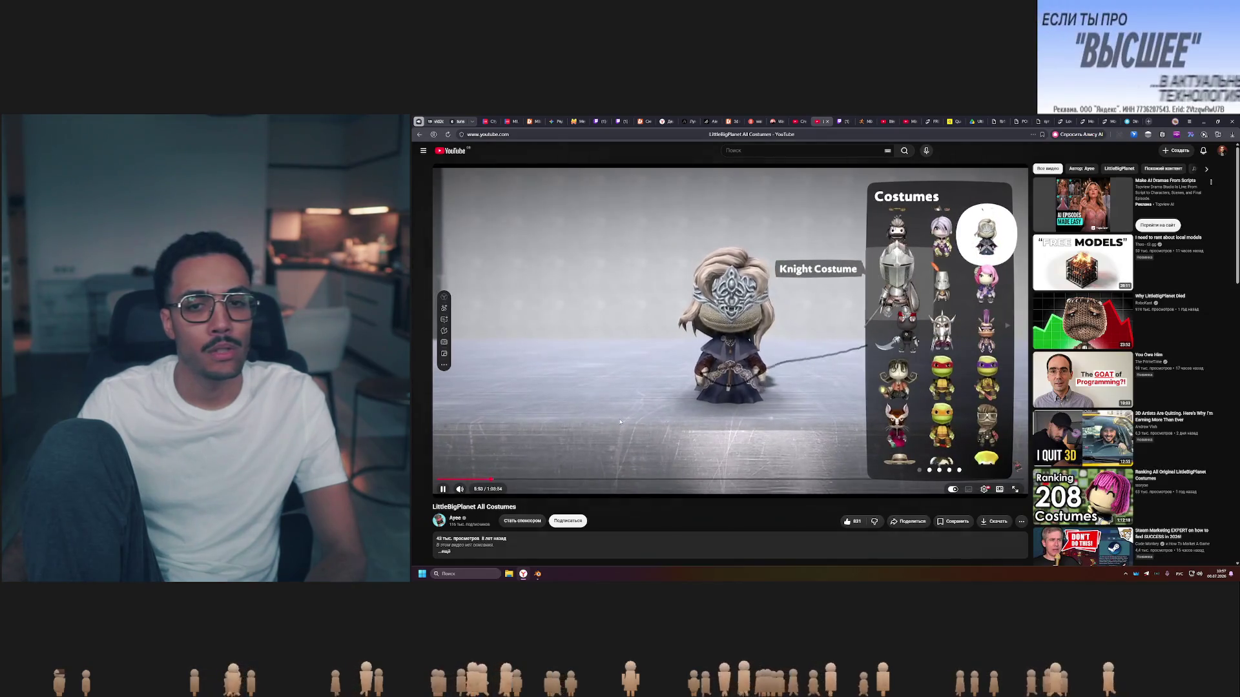
Pause, resume and skip ahead in the costume video to the Donatello costume, then bring Blender back.
click(621, 423)
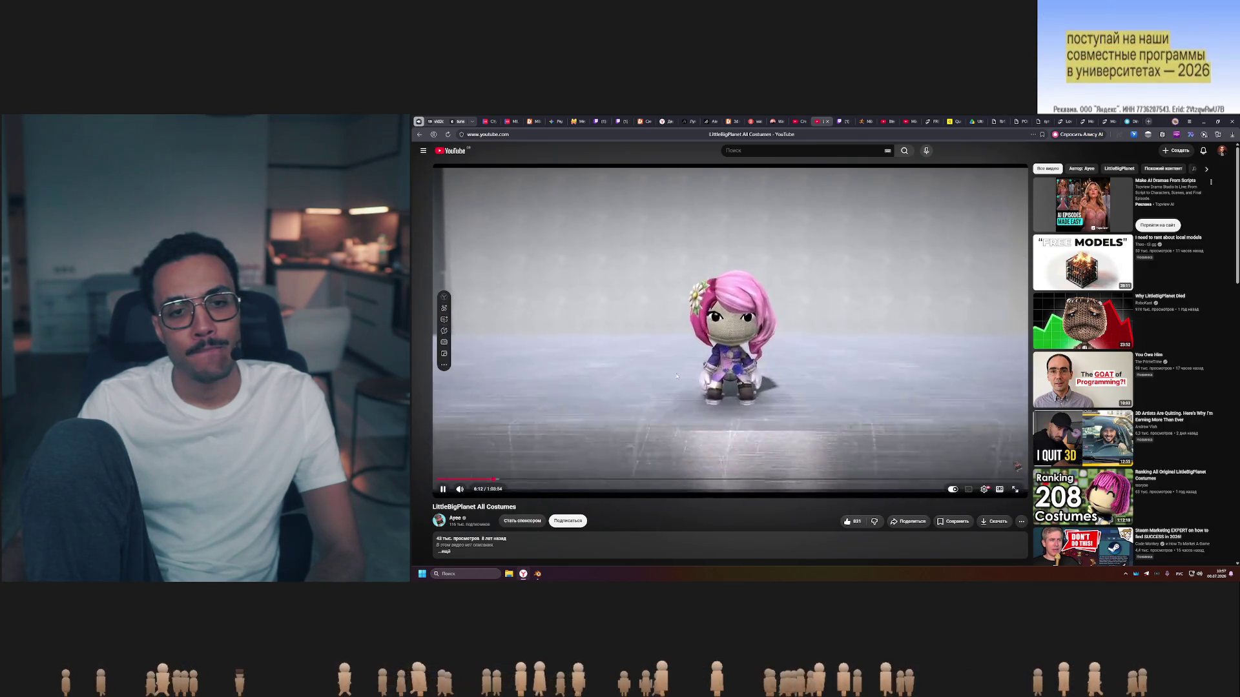
click(685, 378)
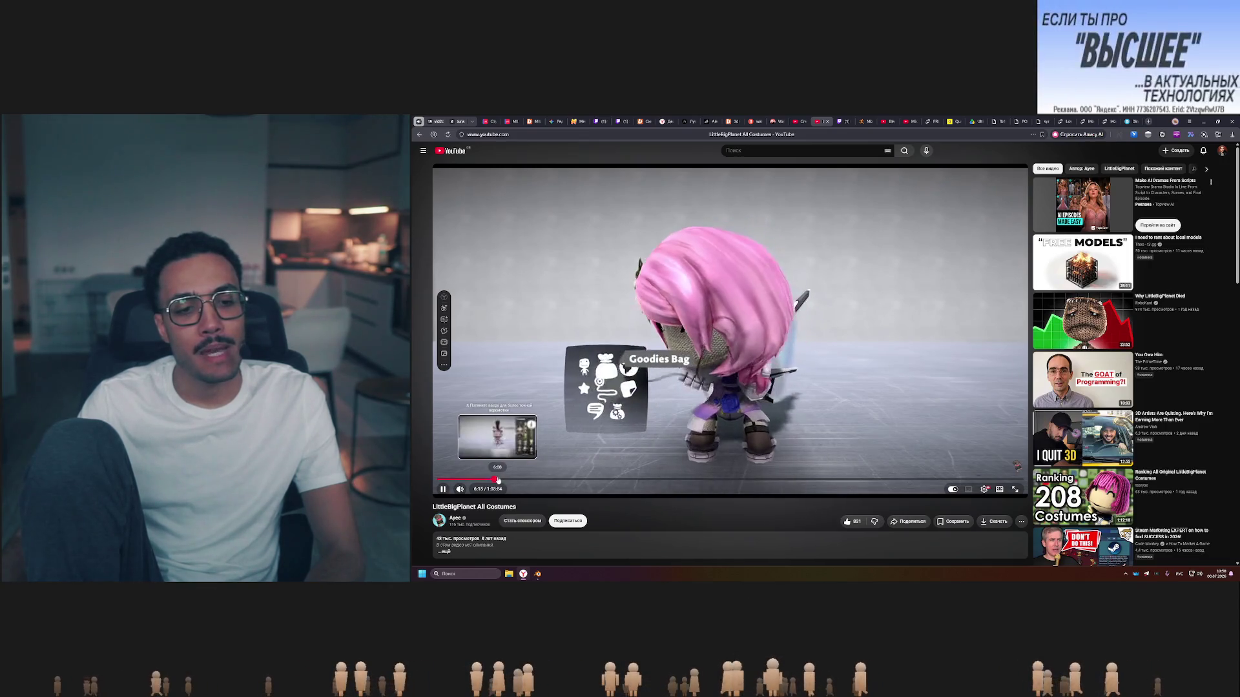
click(502, 480)
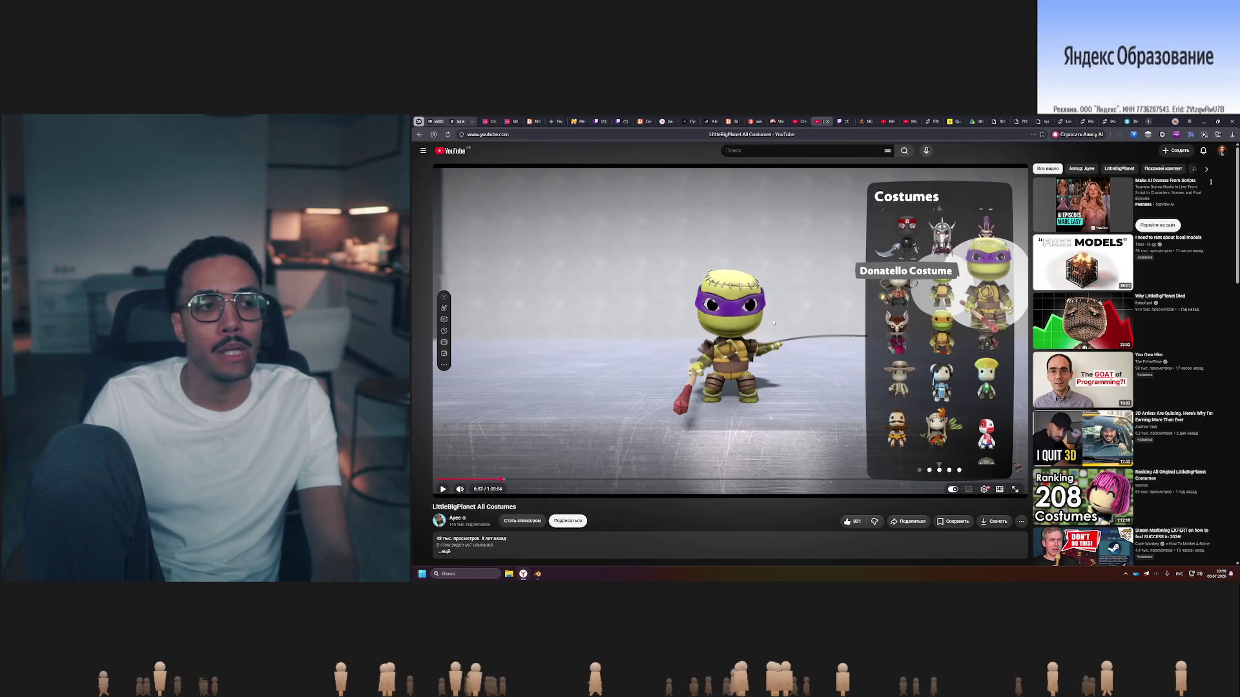
click(537, 574)
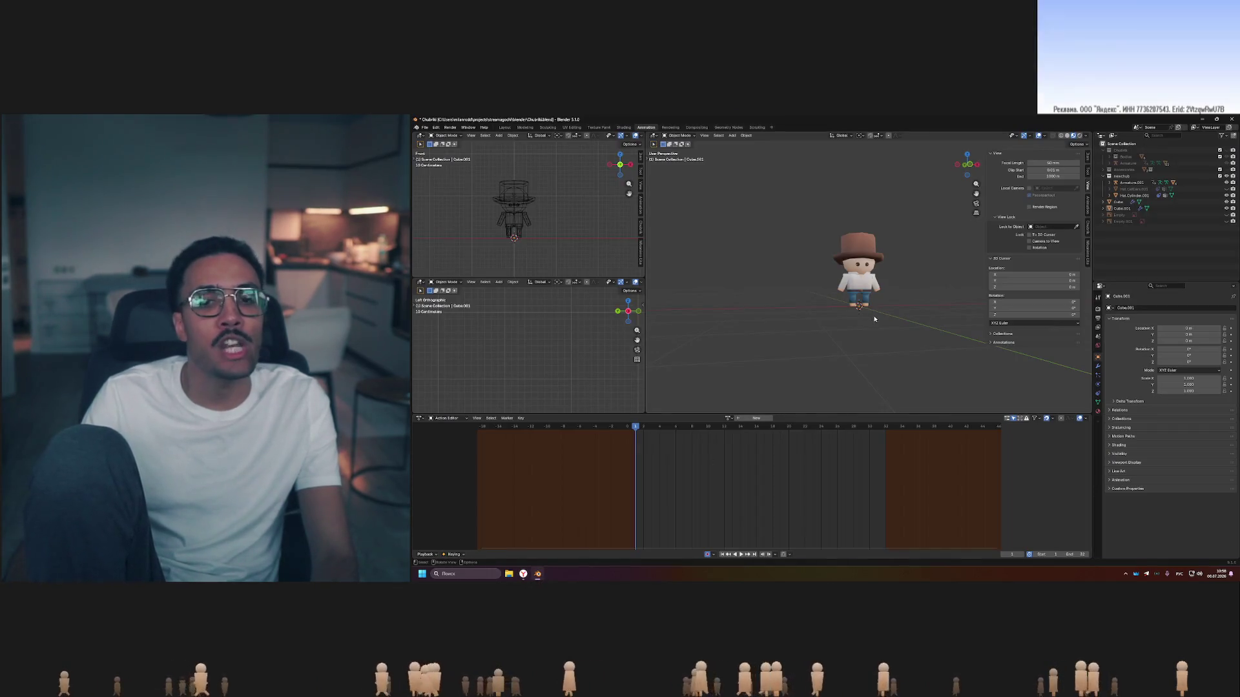
scroll(873, 318, up, 5)
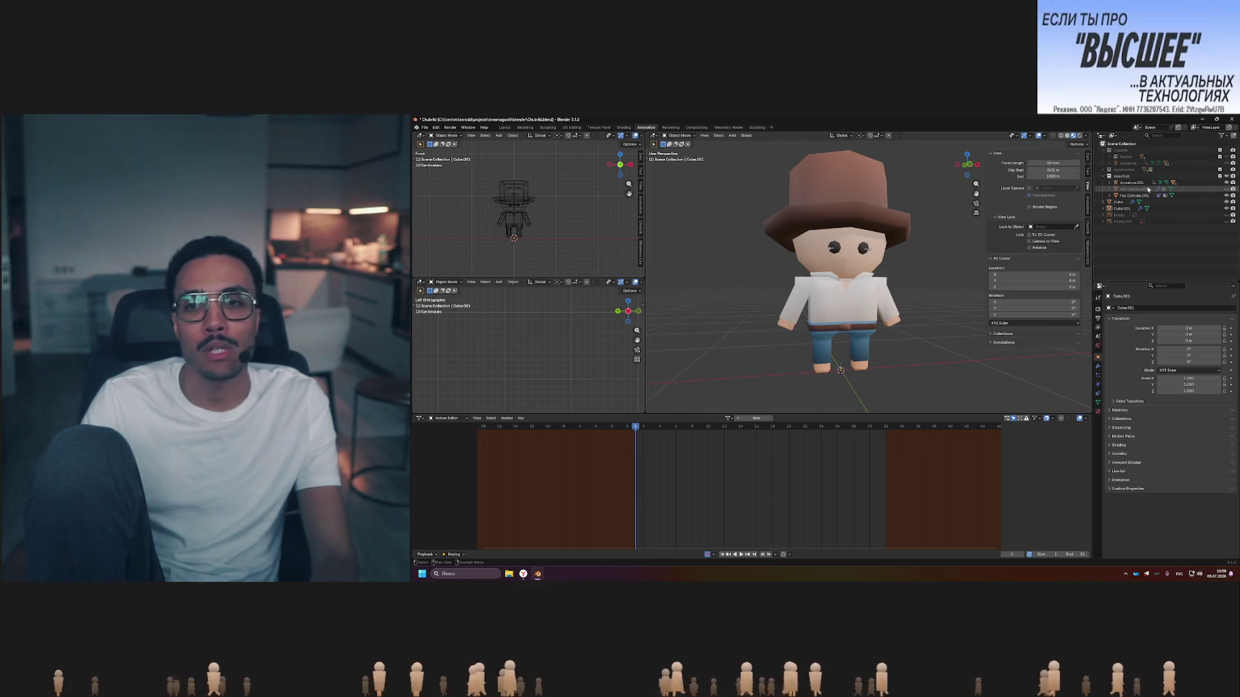
In wireframe select the Armature inside the character, return to solid shading, and switch back to the YouTube video.
key(shift+z)
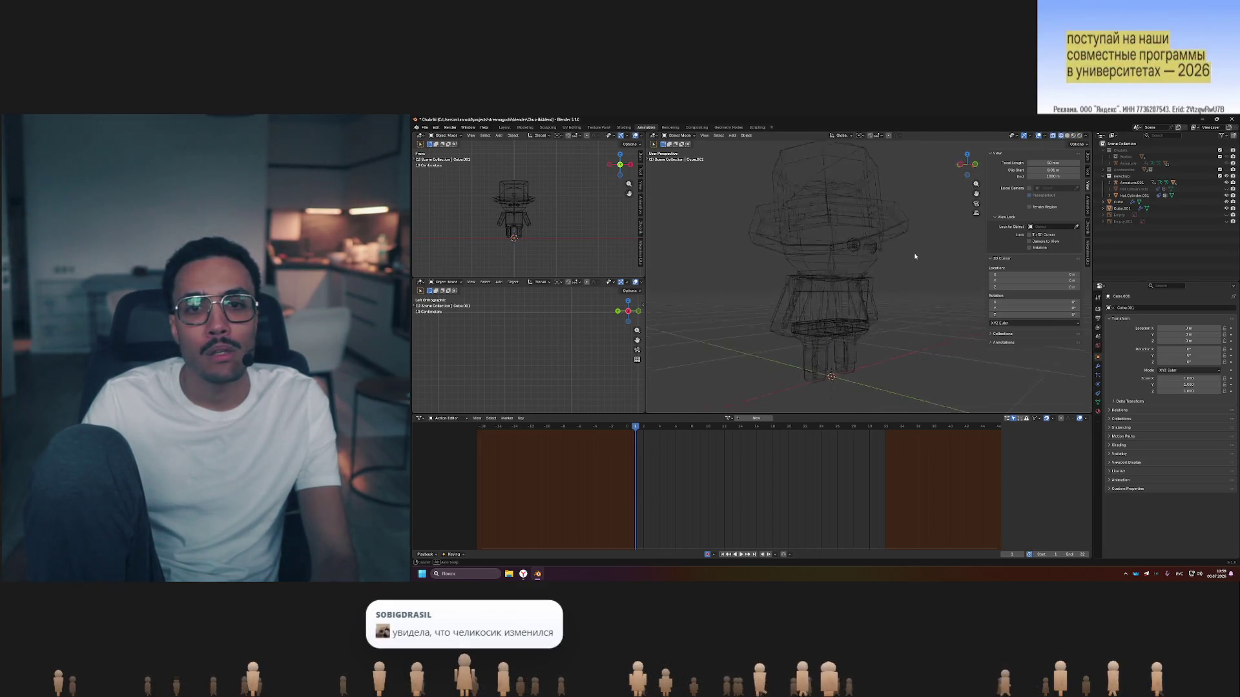
key(alt+h)
middle_drag(931, 257, 925, 249)
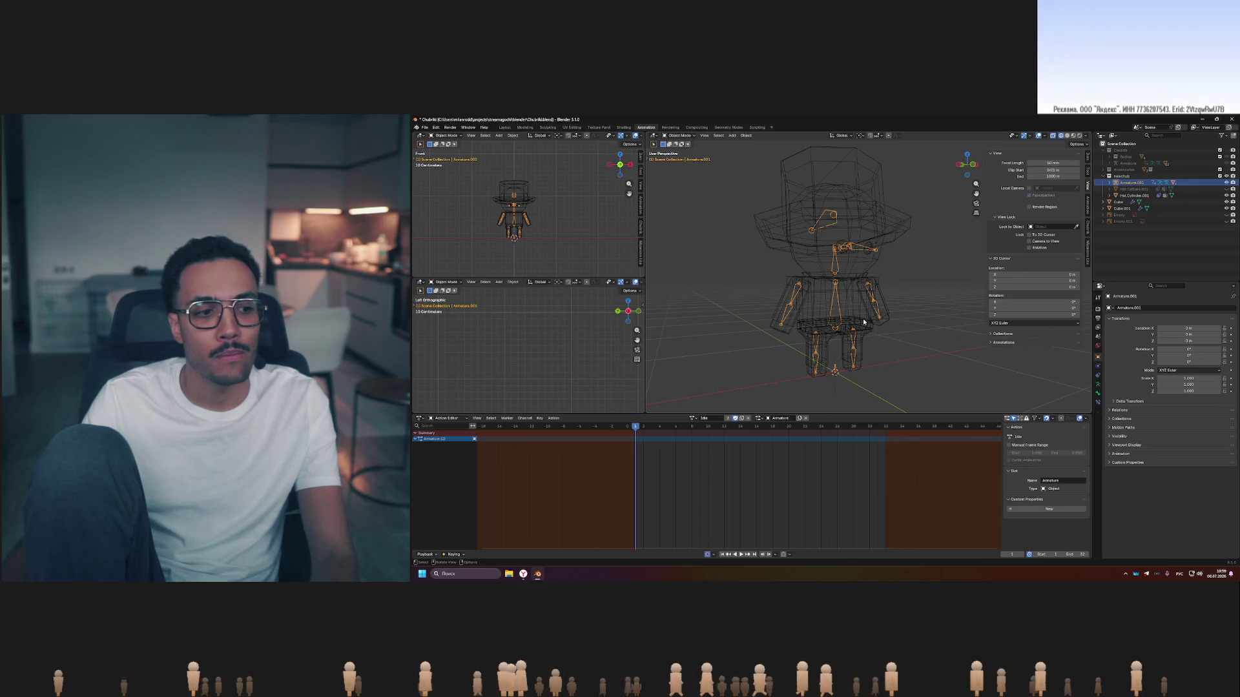
scroll(856, 320, down, 2)
scroll(857, 320, down, 1)
key(shift+z)
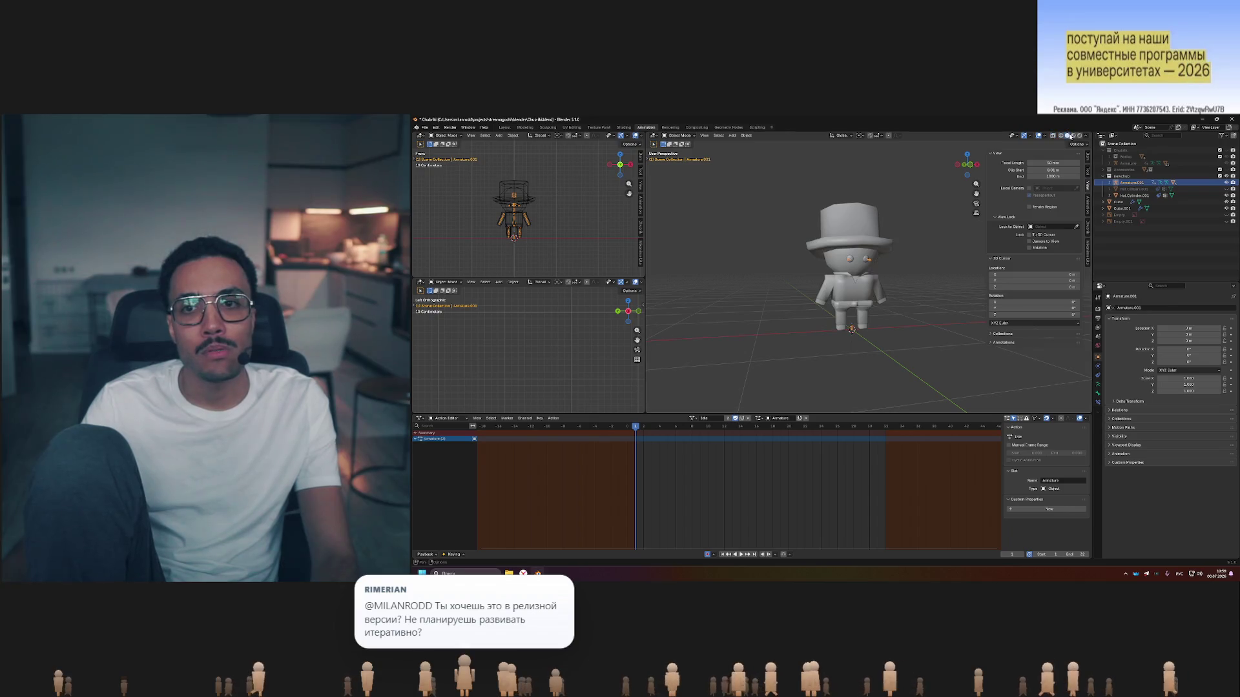
middle_drag(921, 275, 901, 282)
middle_drag(844, 312, 892, 297)
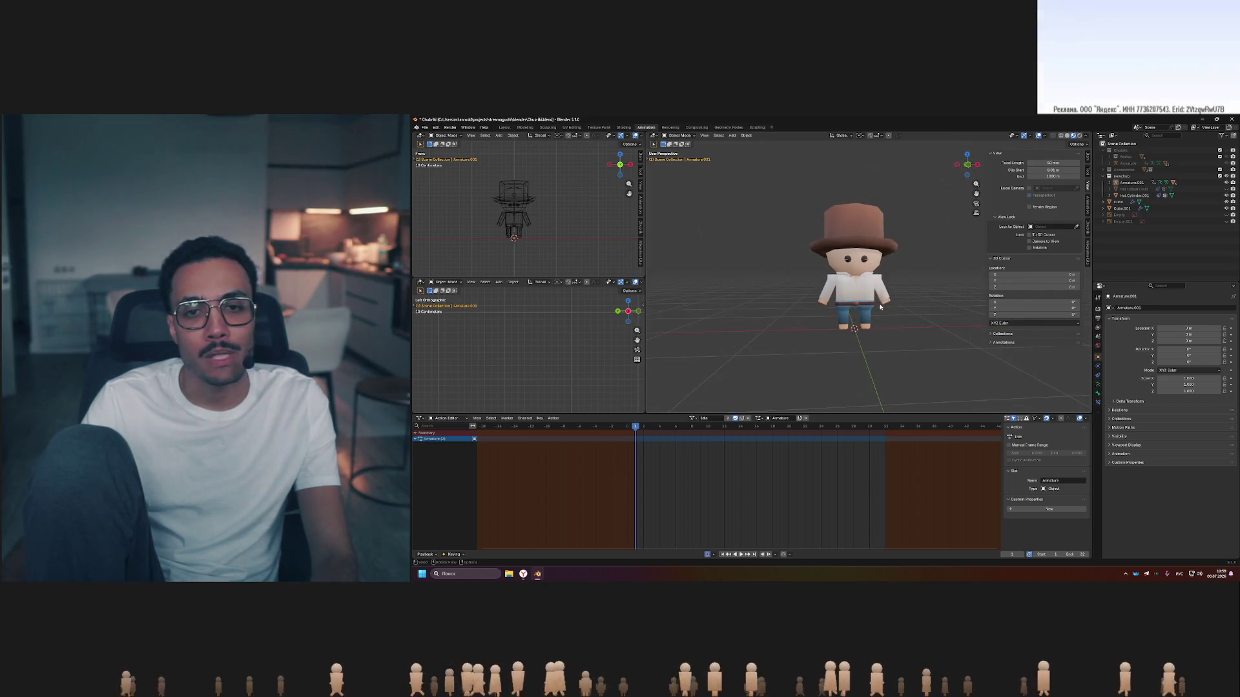
key(alt+Tab)
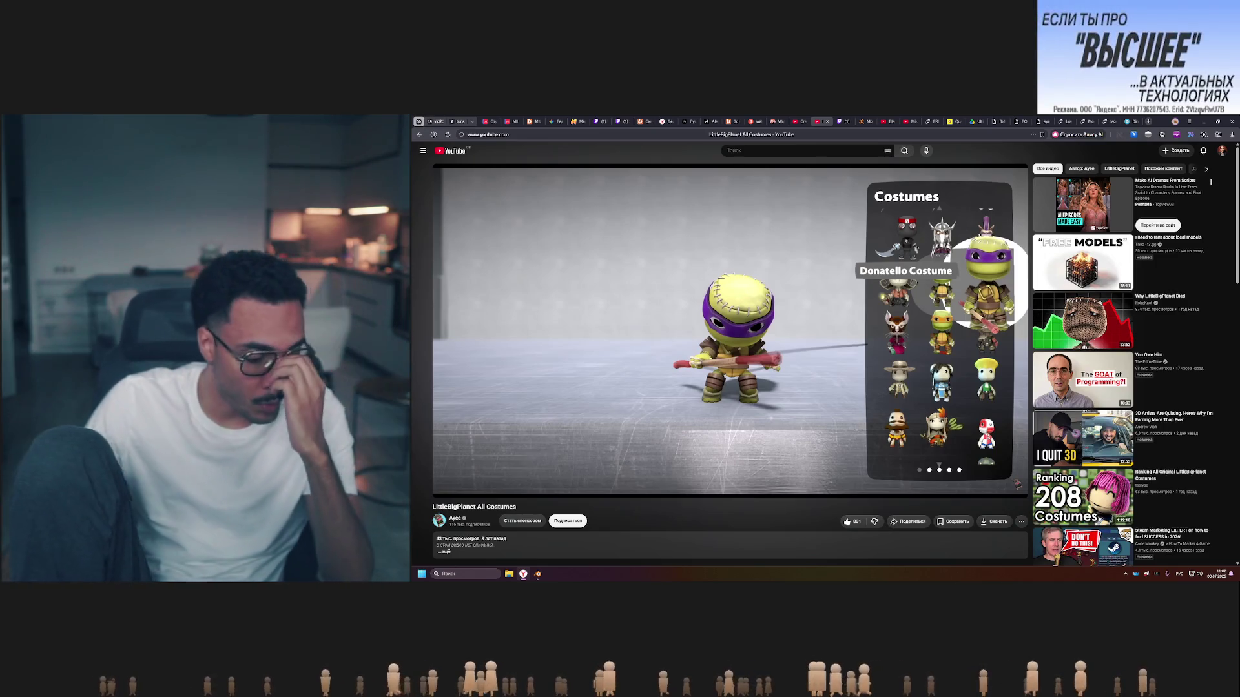
Switch back from the YouTube costume video to the Blender scene.
key(alt+Tab)
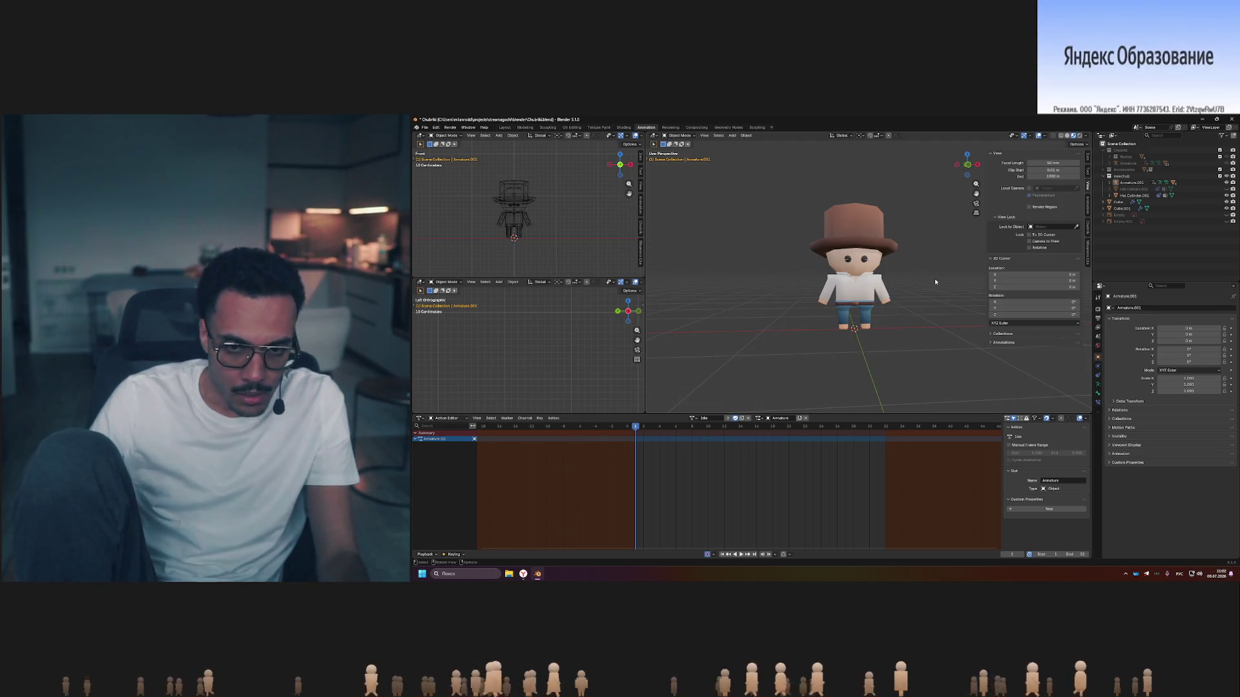
key(space)
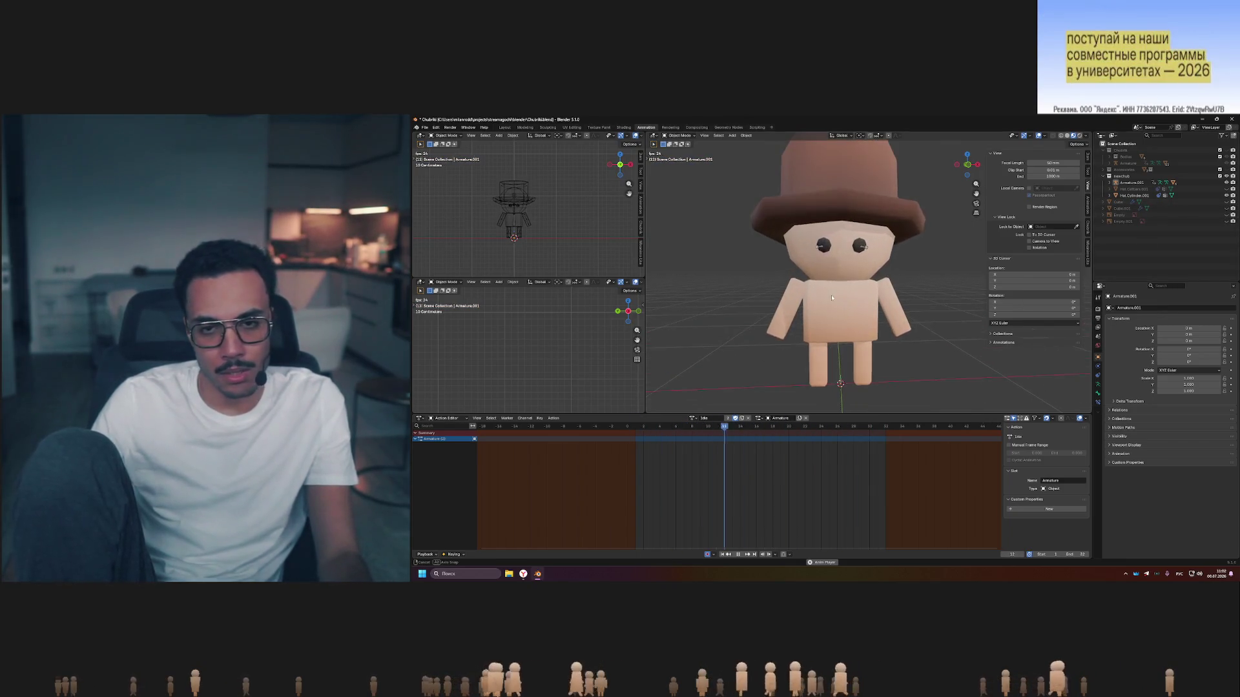
middle_drag(854, 311, 845, 306)
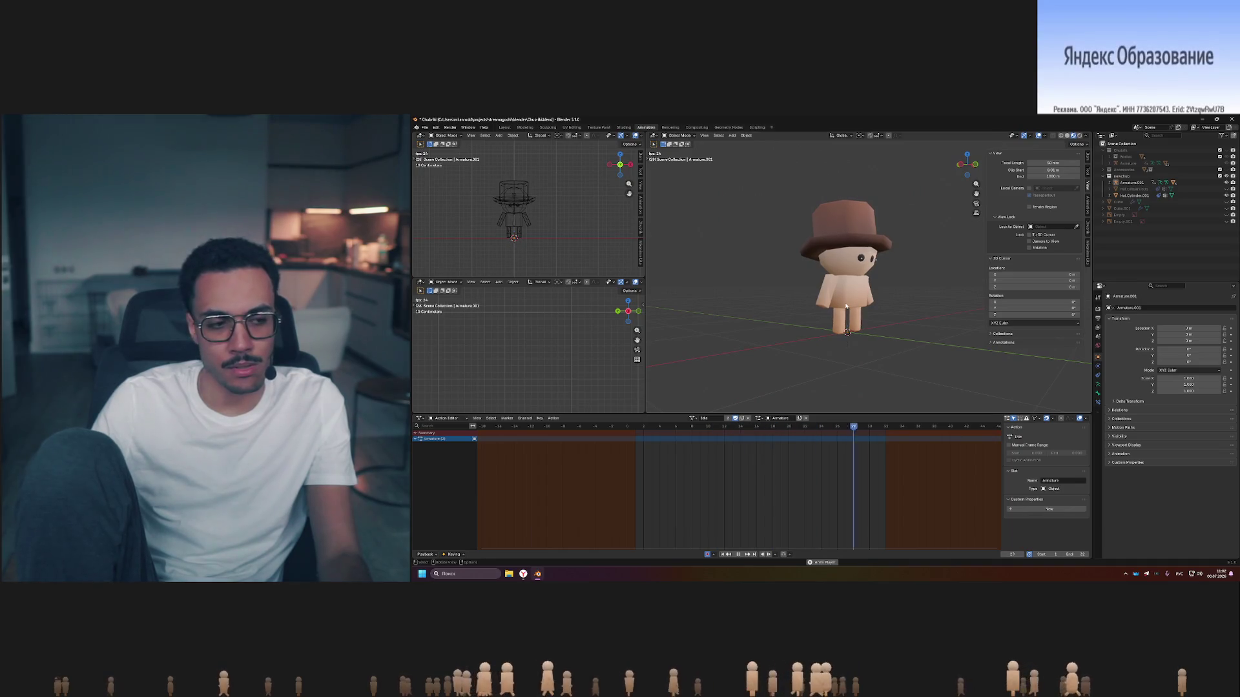
click(692, 419)
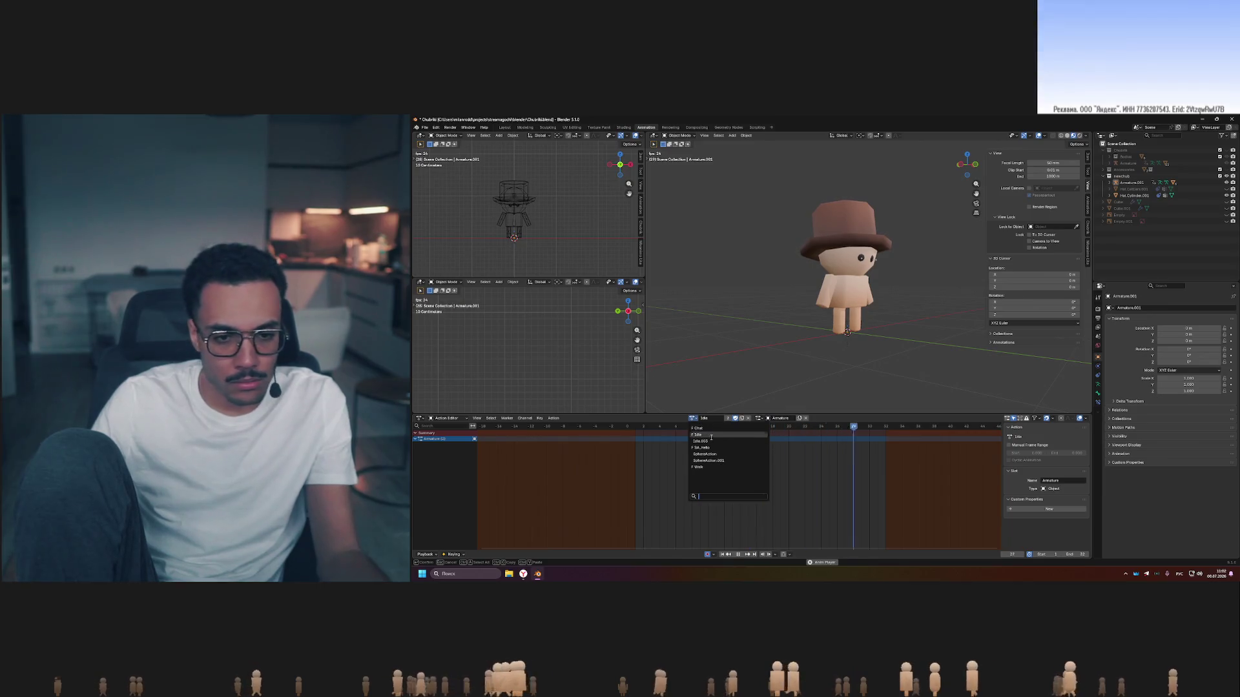
click(703, 468)
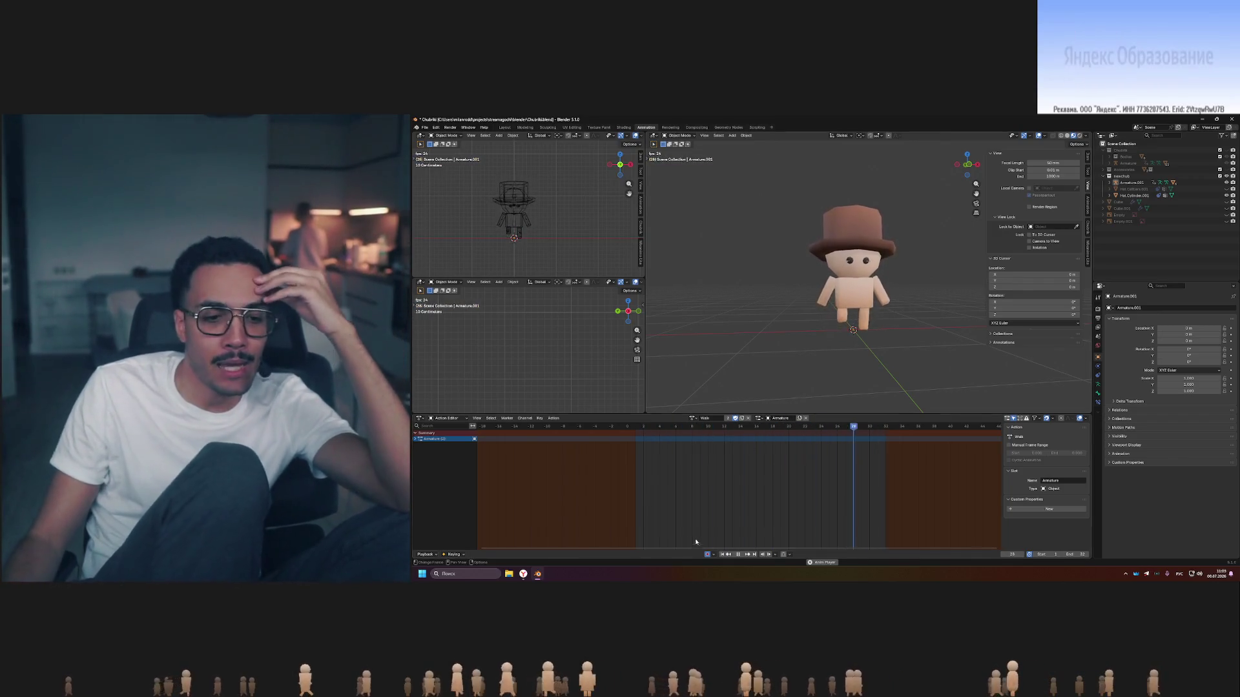
click(522, 574)
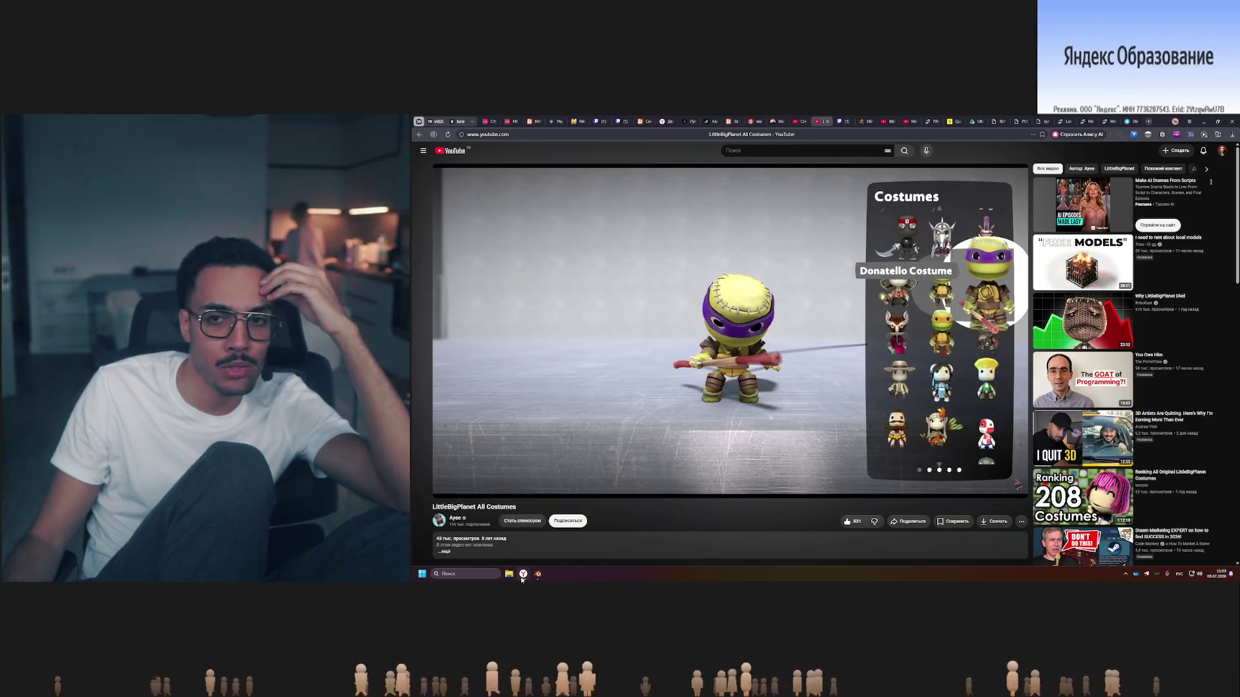
mouse_move(737, 368)
scroll(913, 427, down, 2)
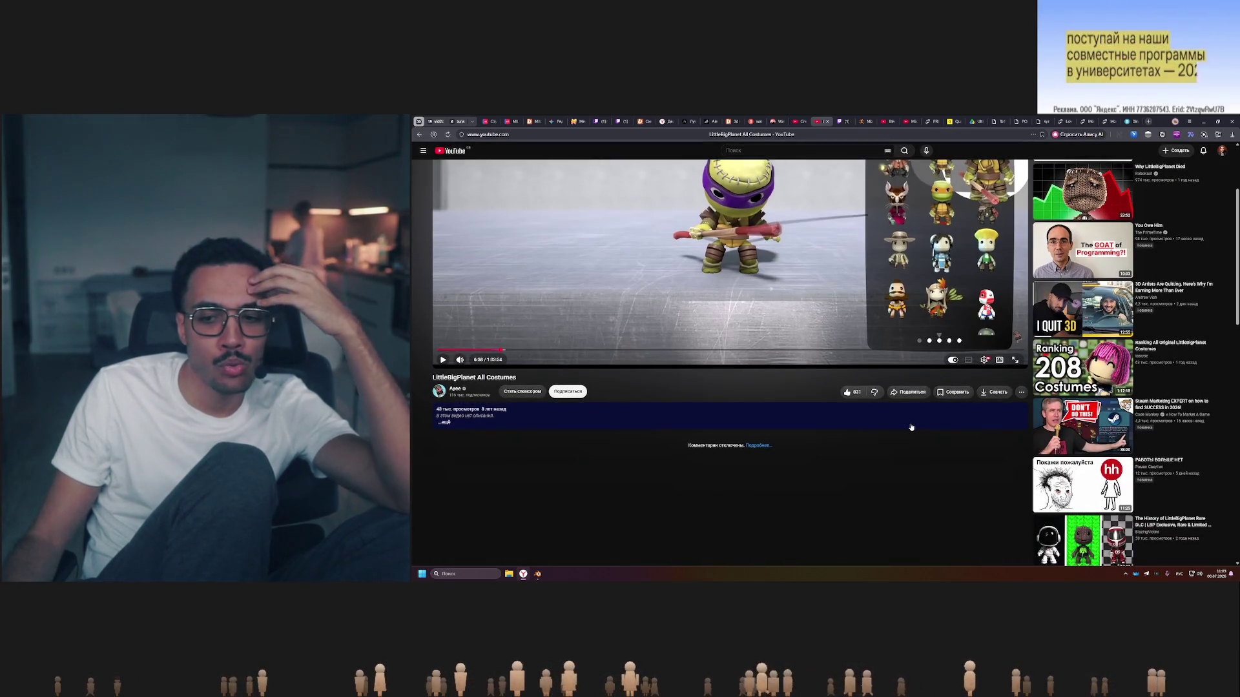
scroll(910, 427, down, 1)
scroll(911, 427, down, 2)
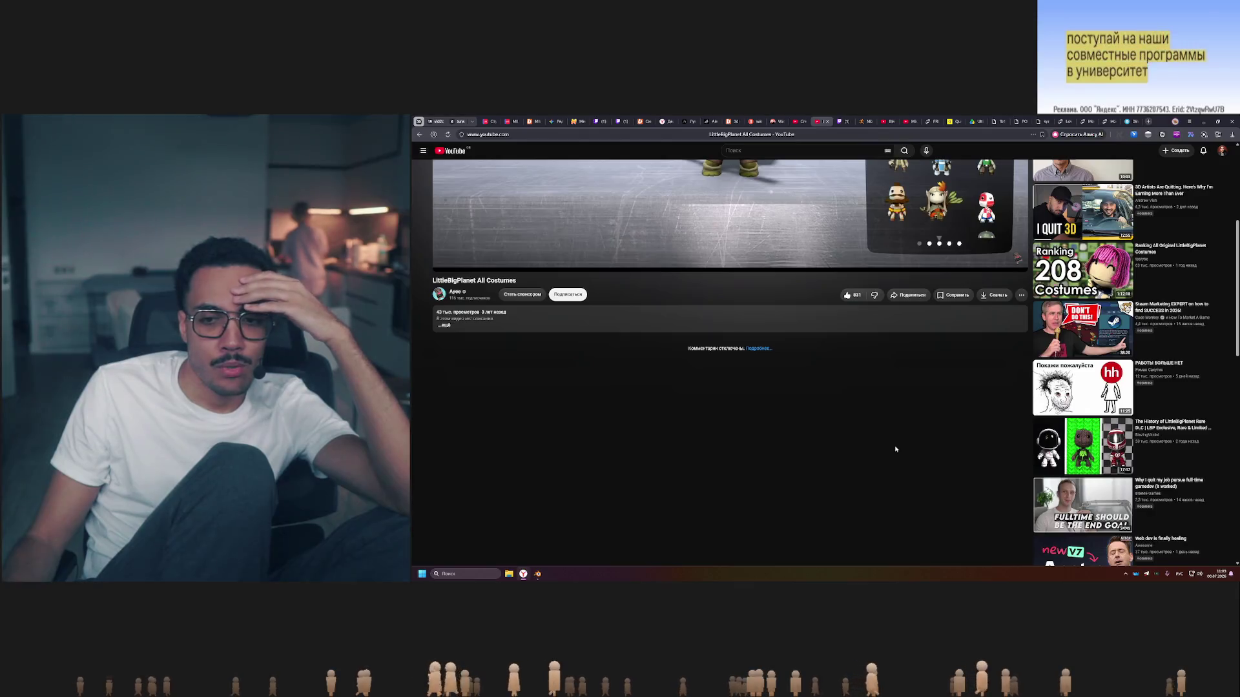
scroll(894, 449, up, 6)
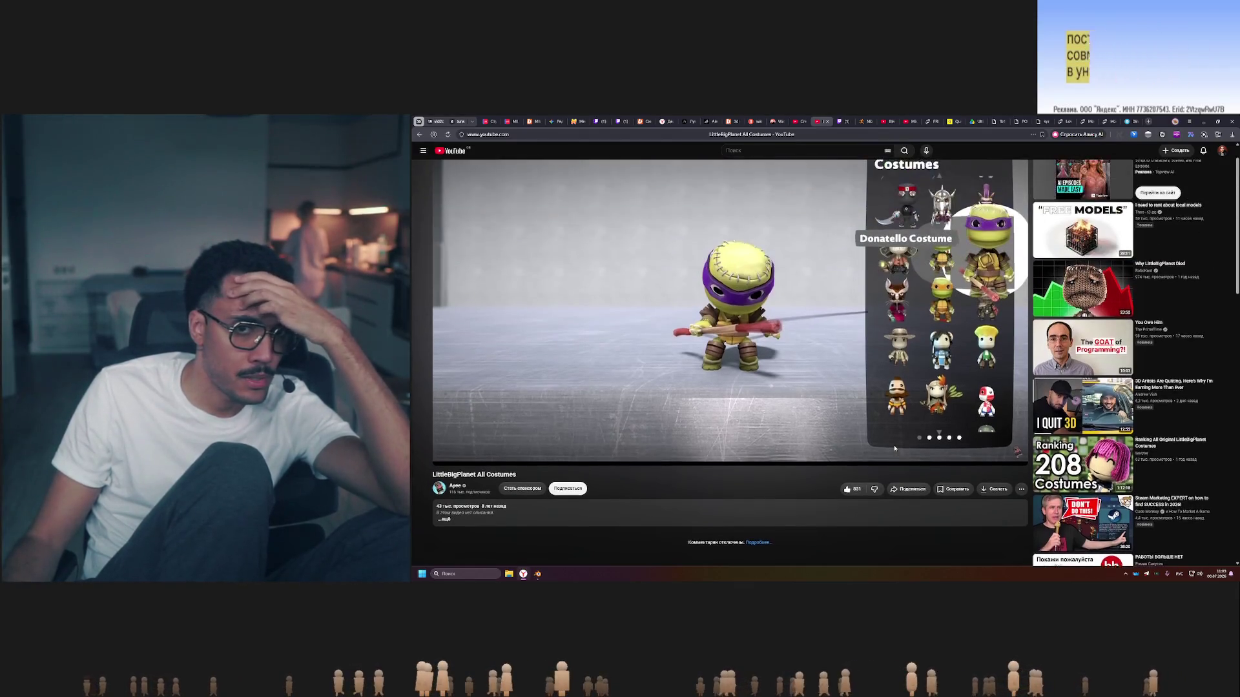
scroll(894, 448, down, 7)
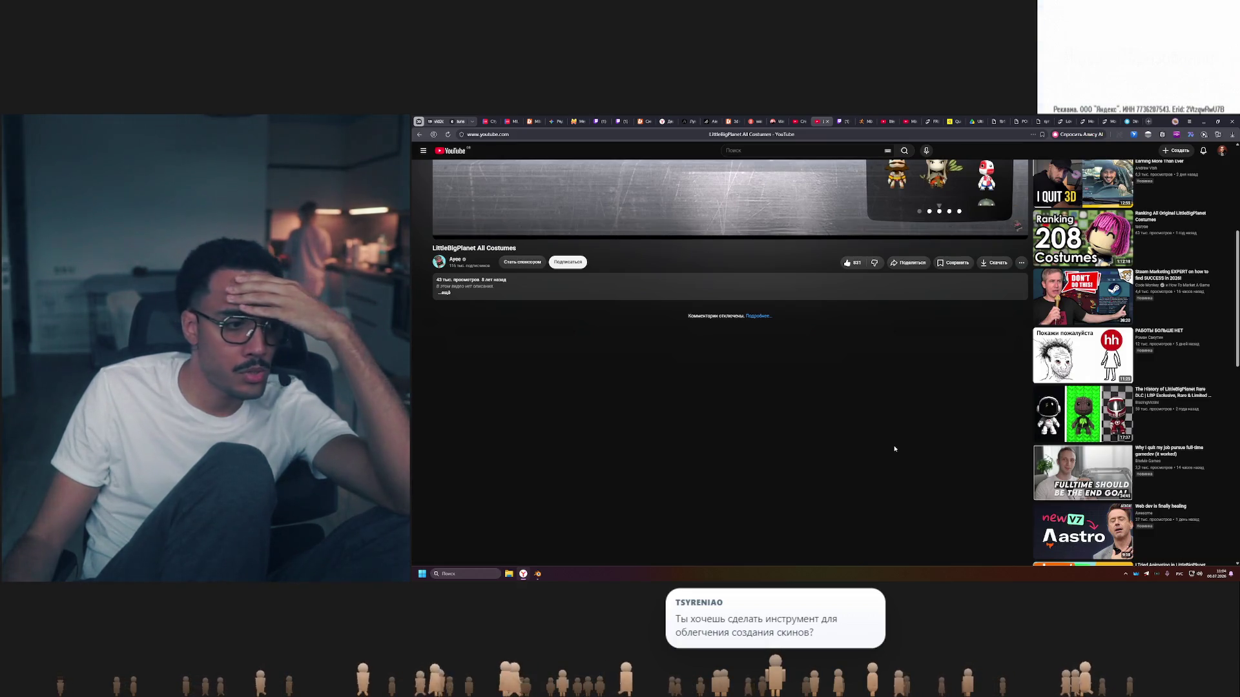
mouse_move(1124, 412)
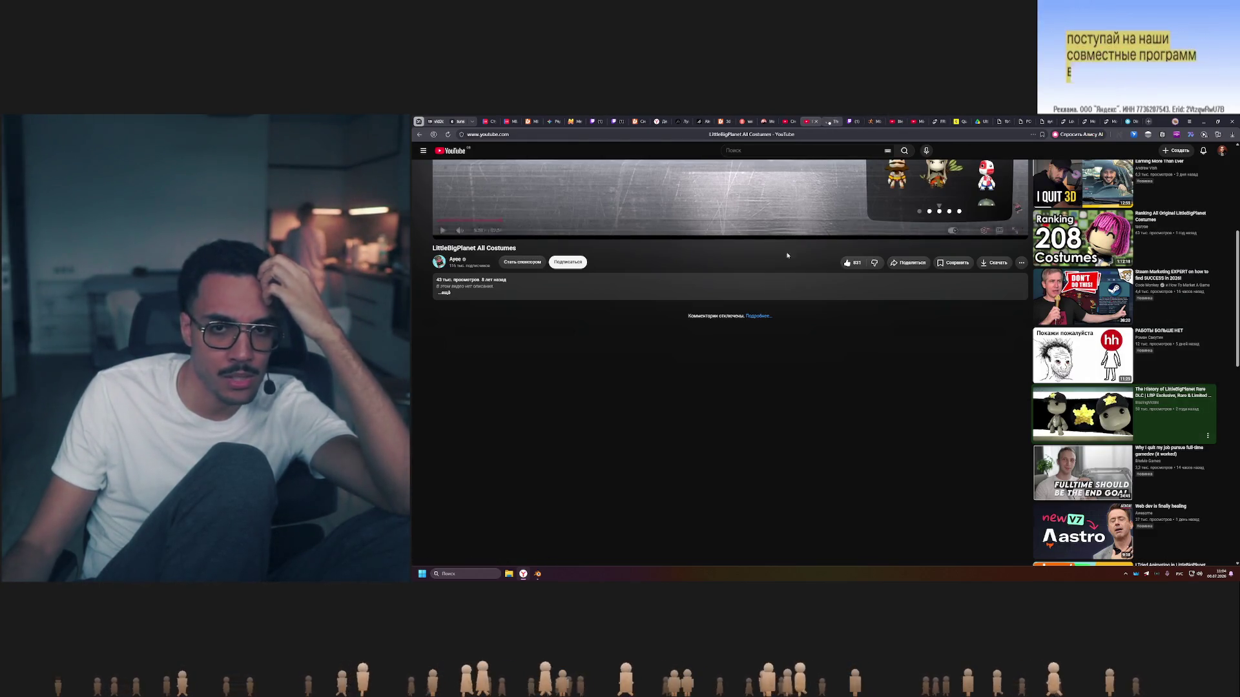
scroll(802, 218, up, 5)
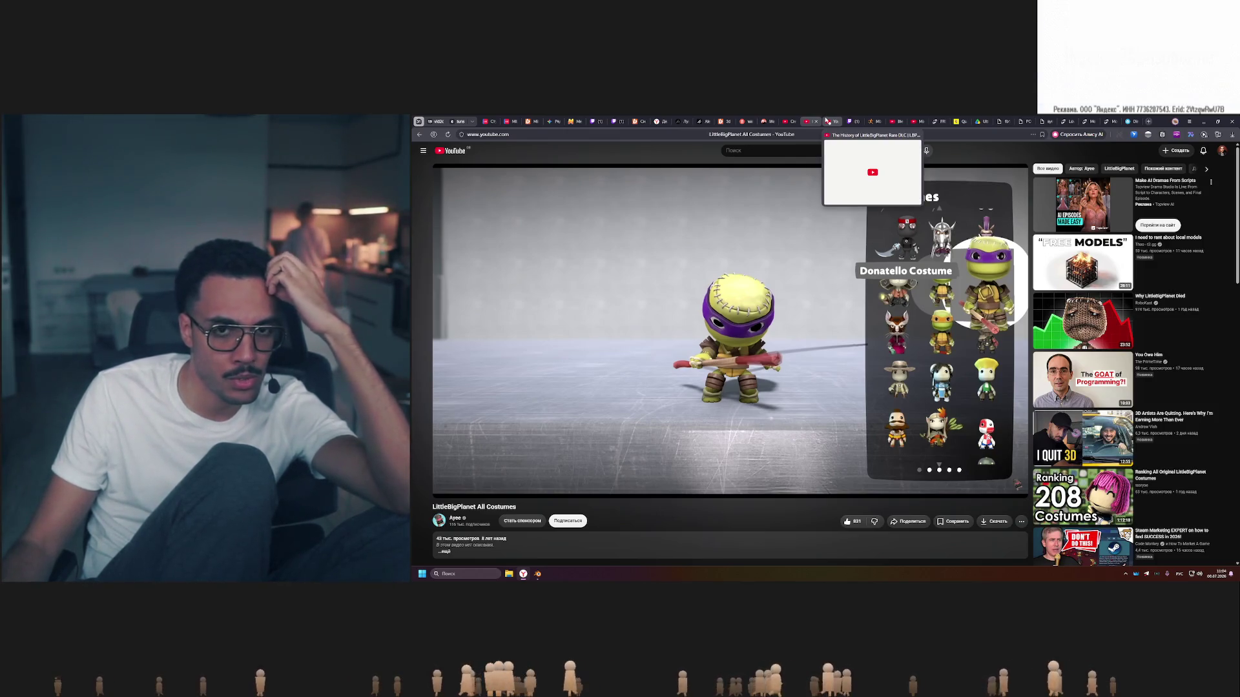
Switch to the 'History of LittleBigPlanet Rare DLC' video tab.
click(829, 122)
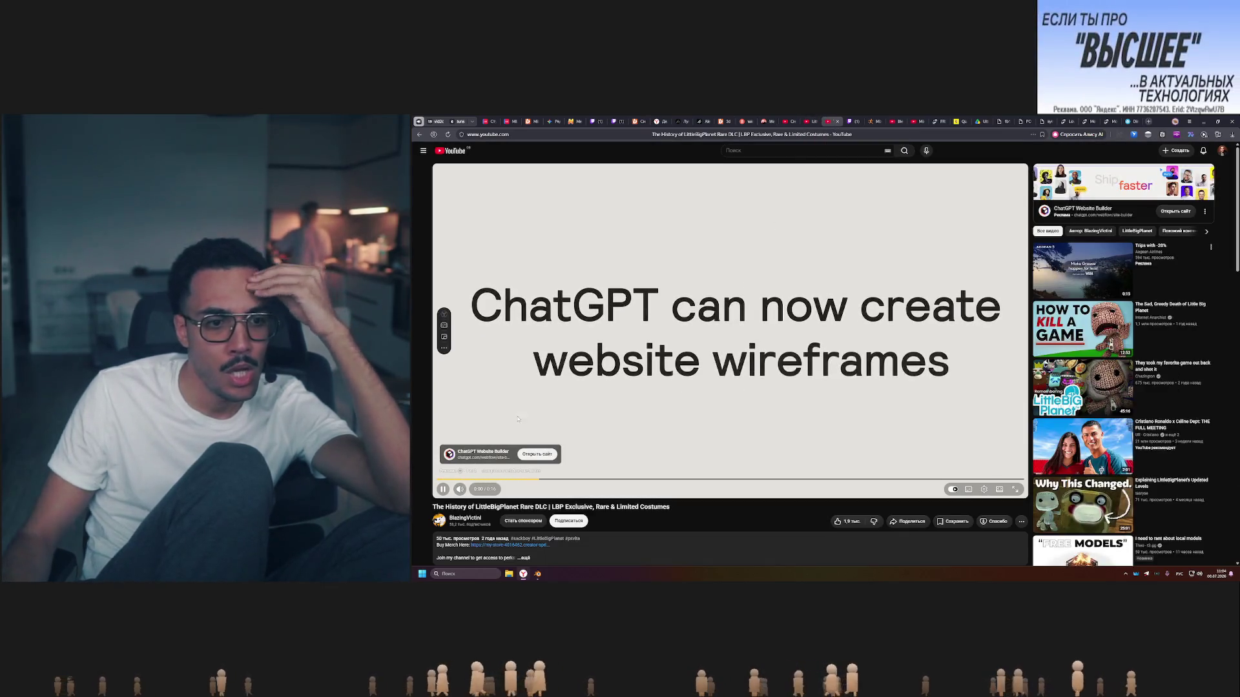
Mute the ad, then skim forward past the astronaut costumes to the later chapters, pausing once.
click(459, 488)
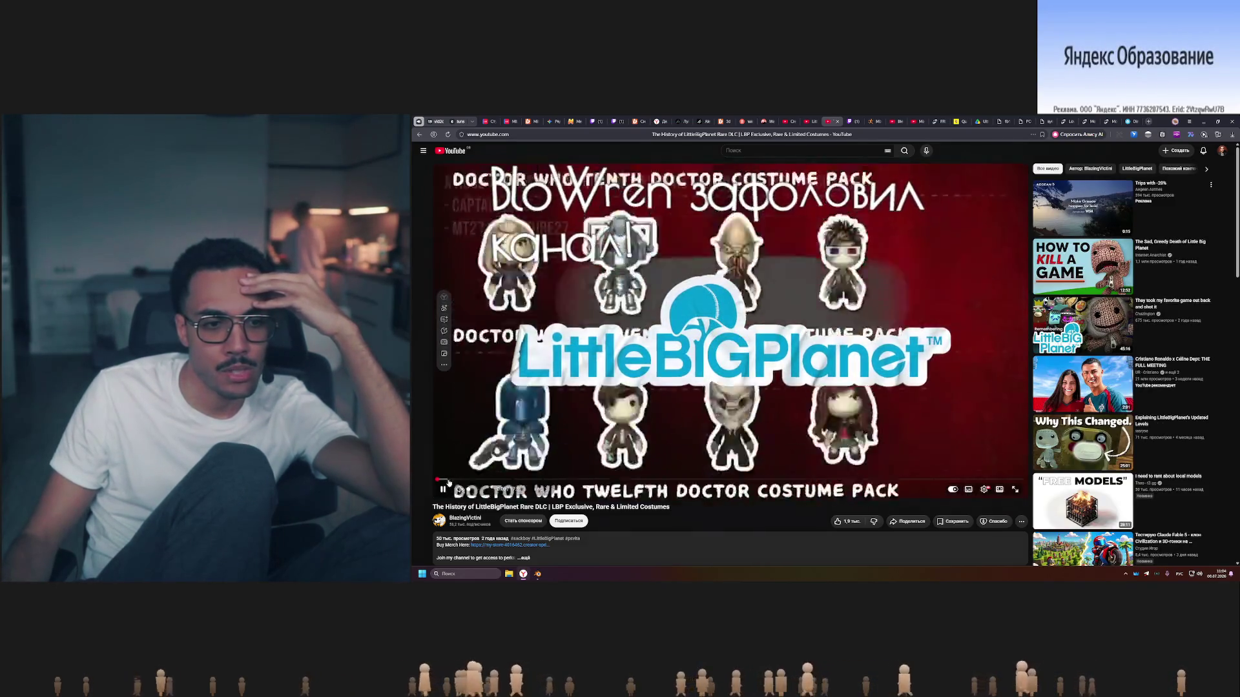
drag(447, 482, 523, 481)
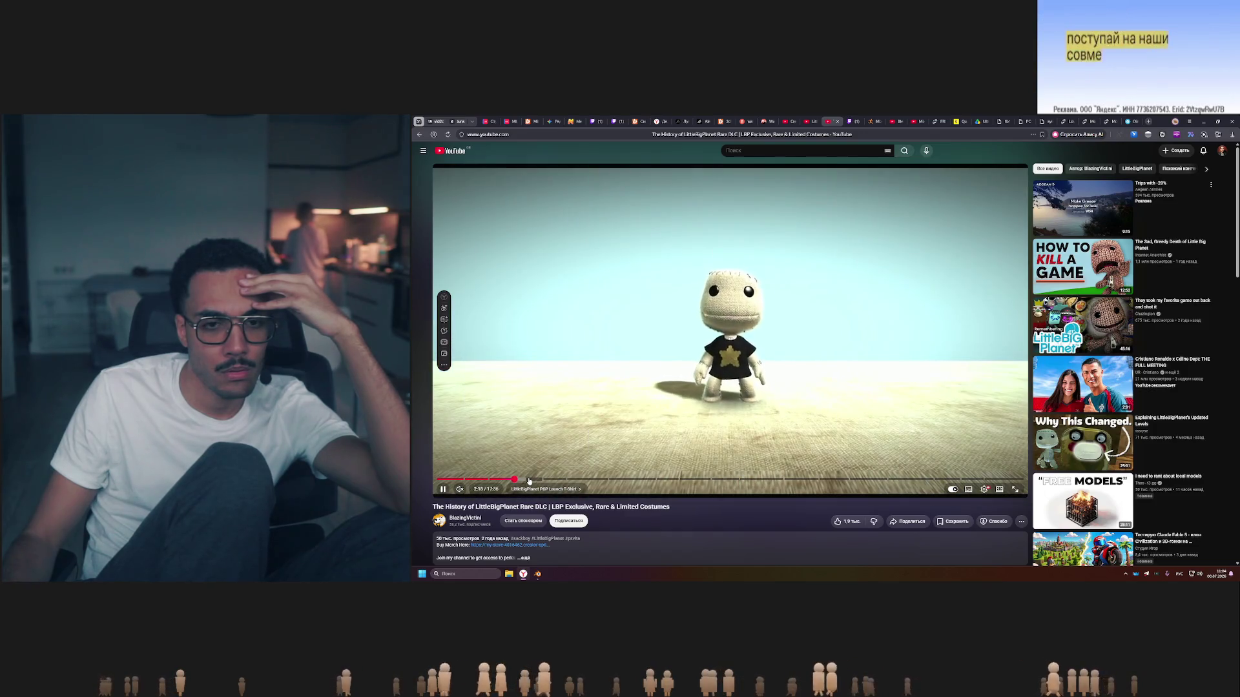
click(506, 480)
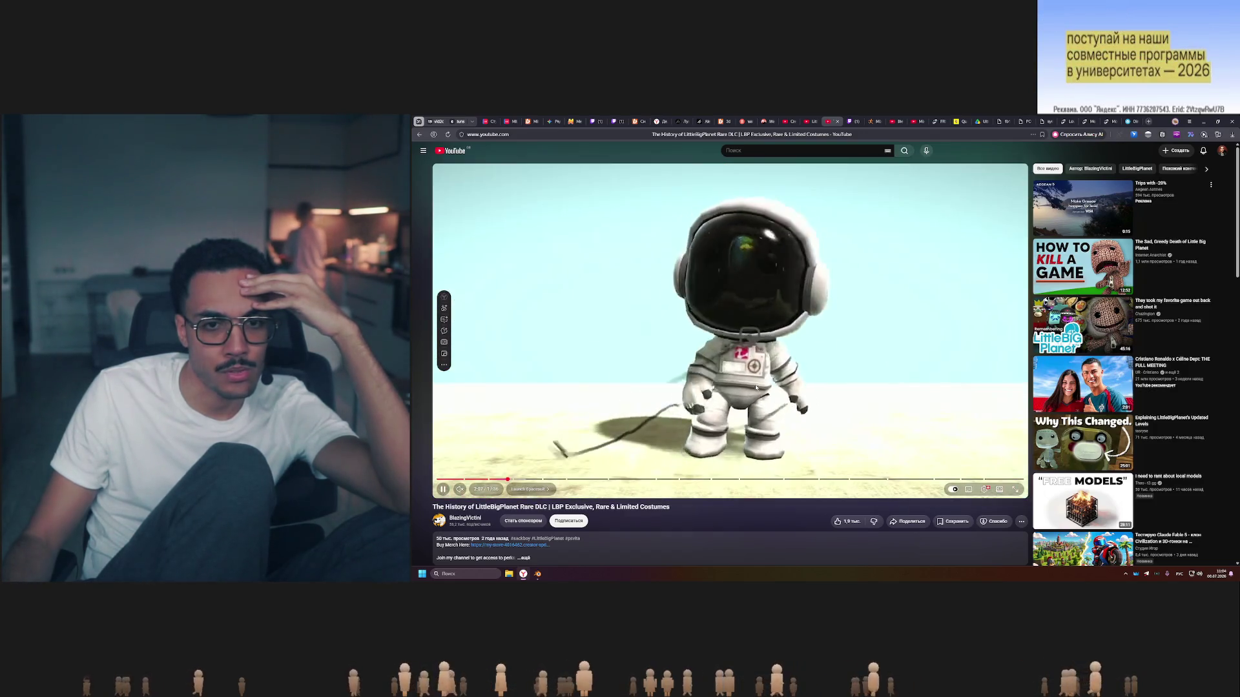
click(744, 347)
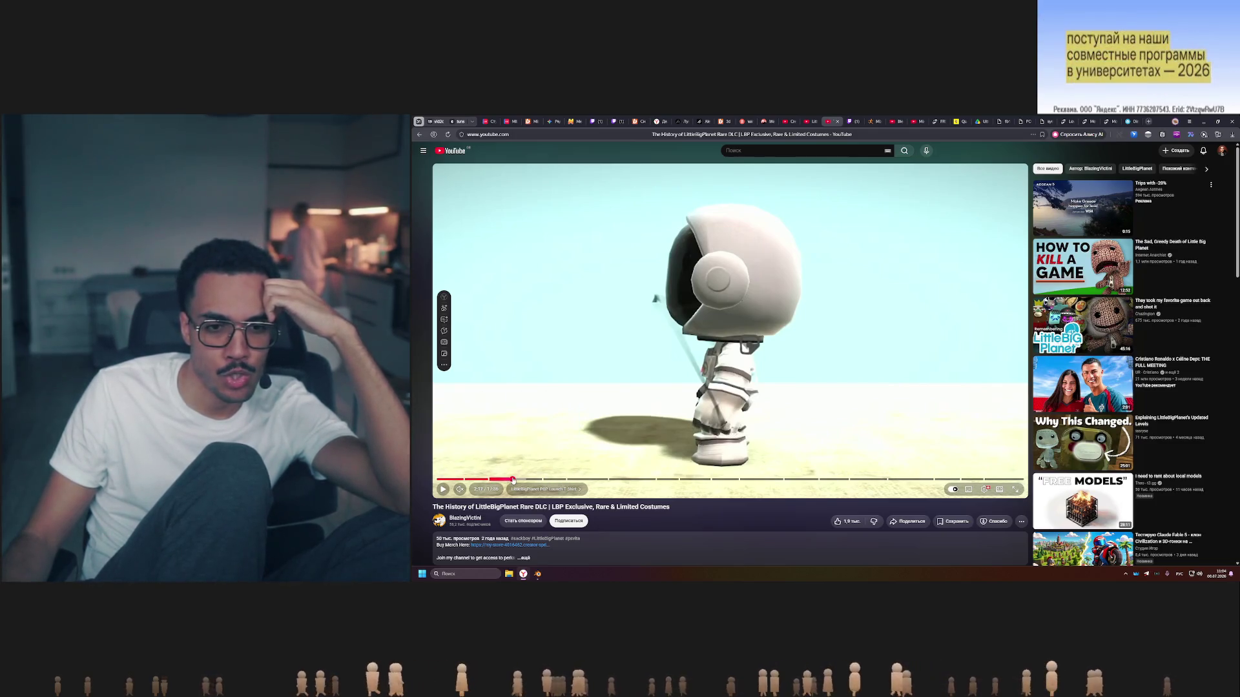
click(510, 480)
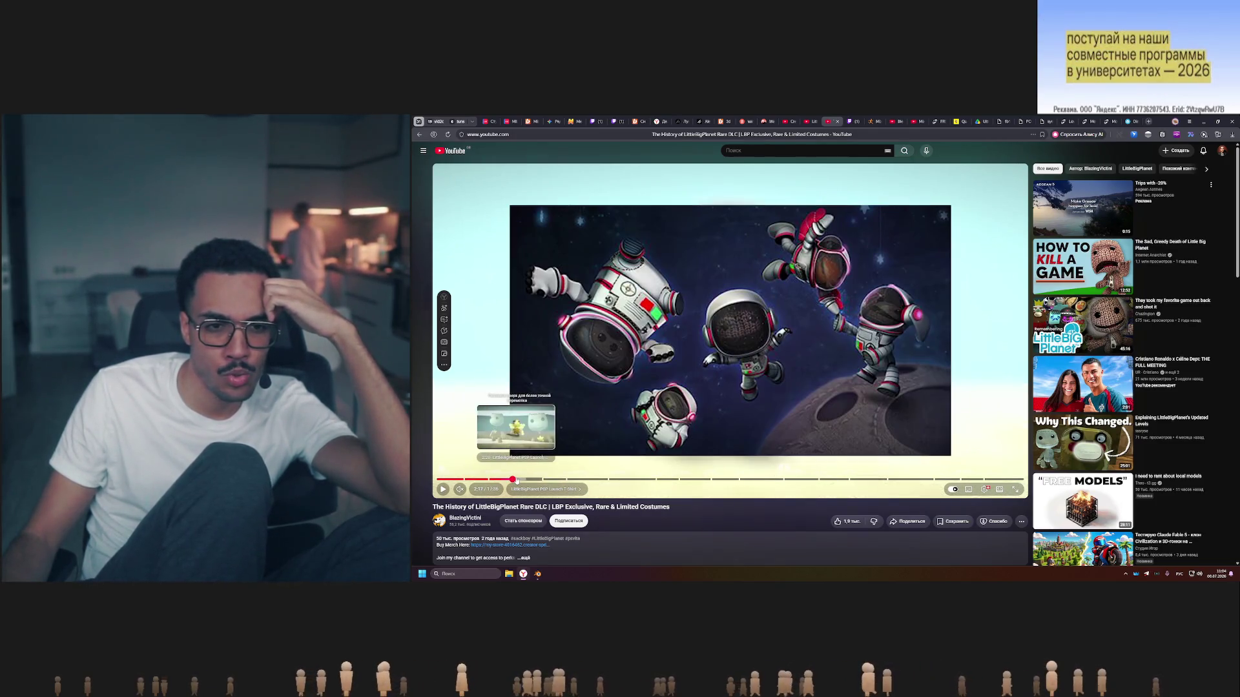
click(519, 480)
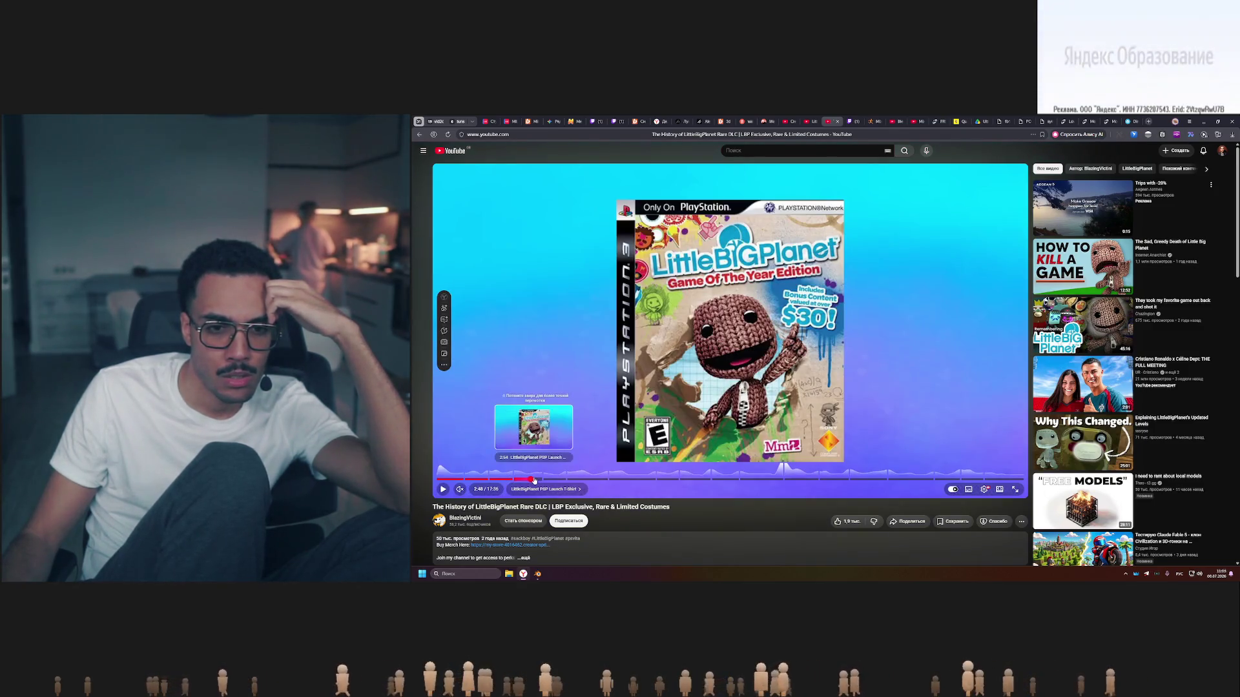
Jump once more in the video, then switch to the programming channel's tab.
click(526, 479)
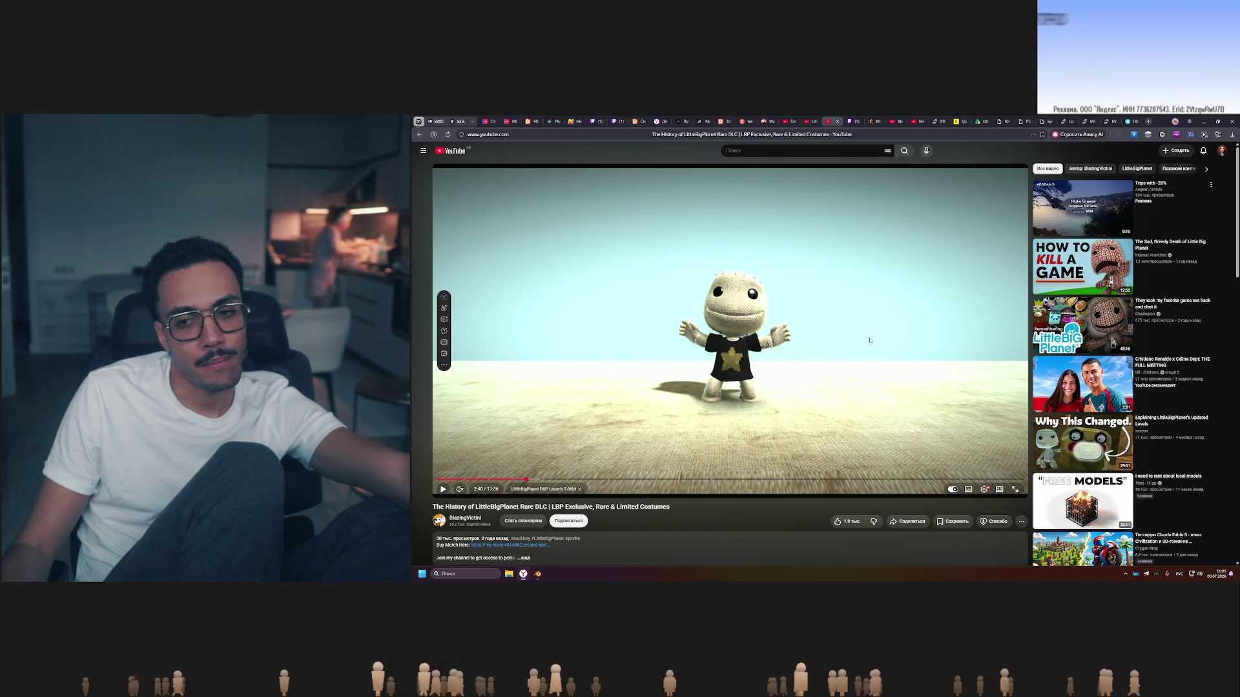
scroll(870, 338, down, 2)
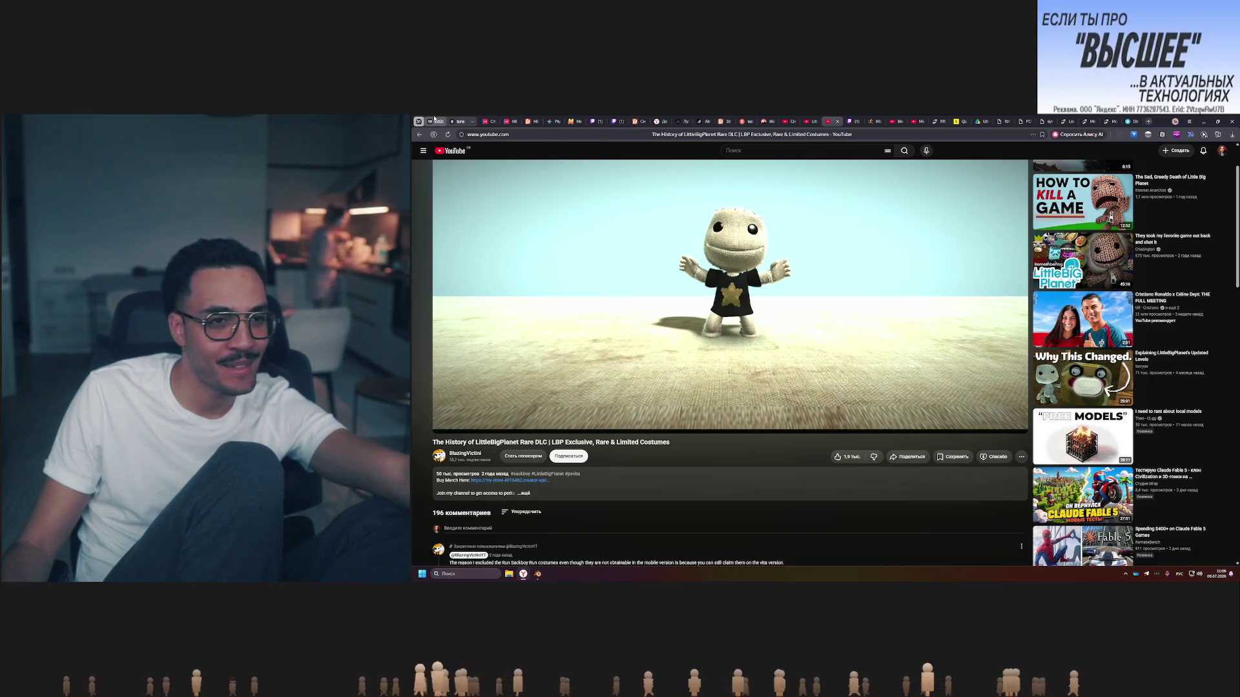
click(496, 121)
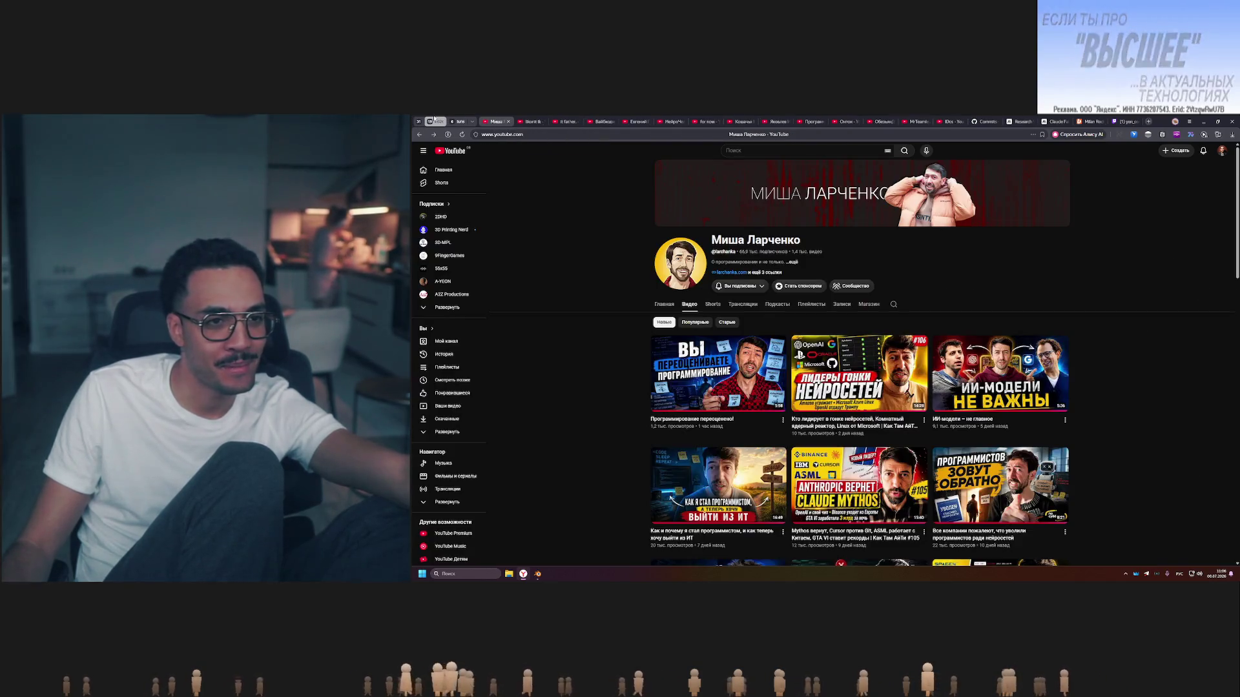
Switch to another channel's YouTube page.
click(528, 120)
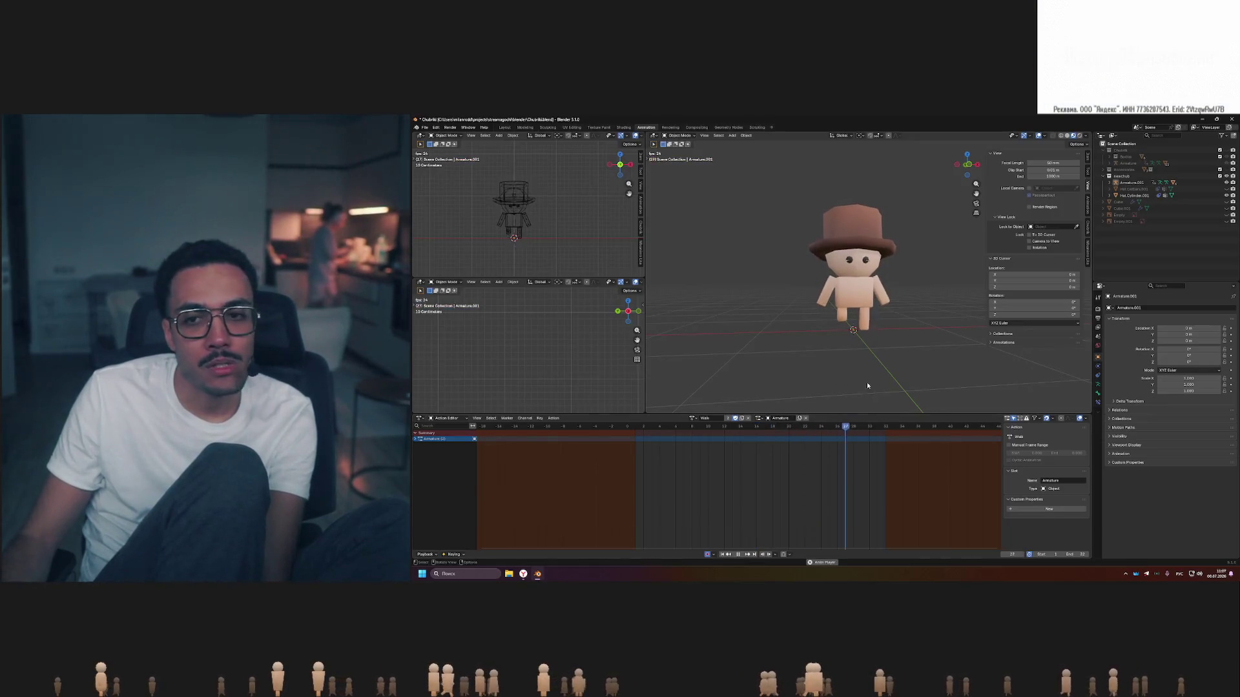
Expand Armature.001 and select Body.Cube.001, Legs.001 and Hat Cylinder.001 in turn.
click(1111, 182)
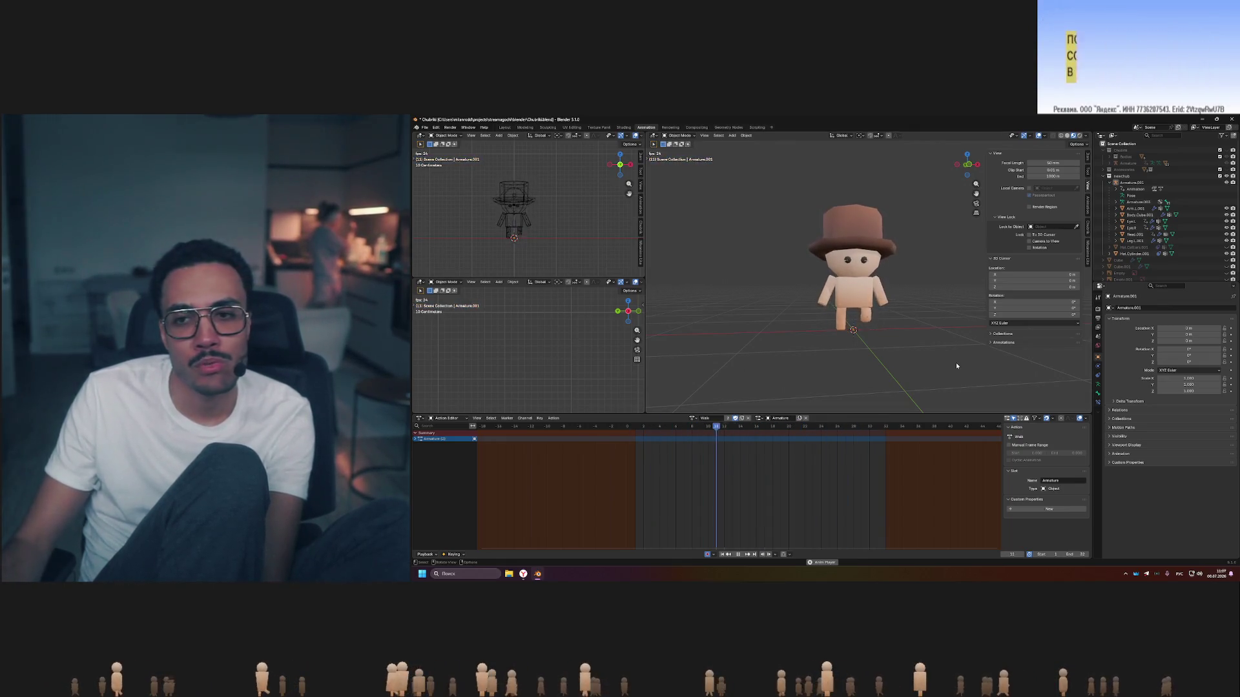
click(1128, 215)
click(1132, 234)
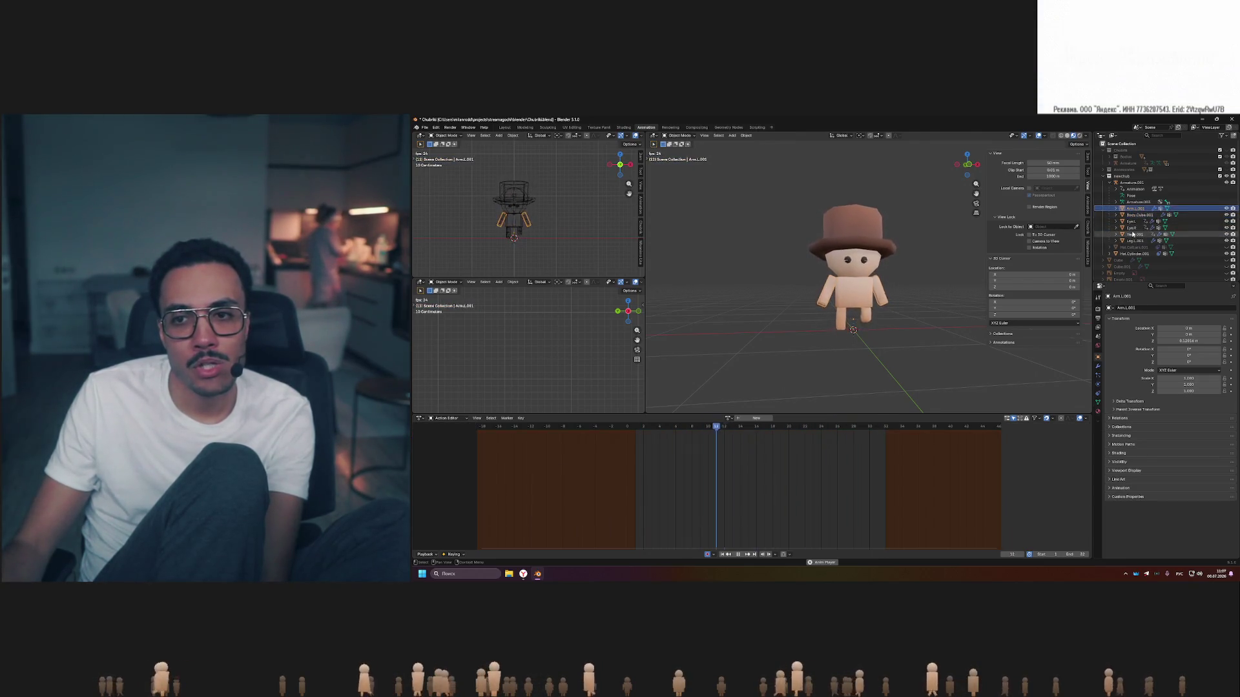
click(1134, 240)
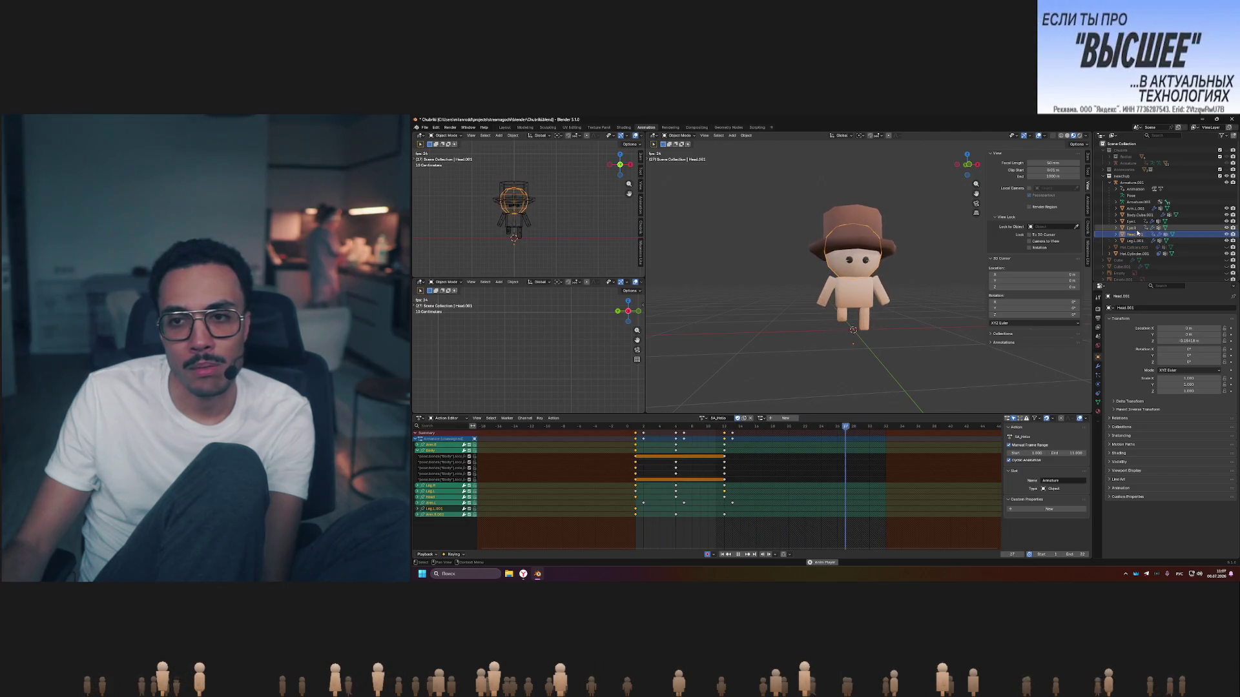
click(1136, 254)
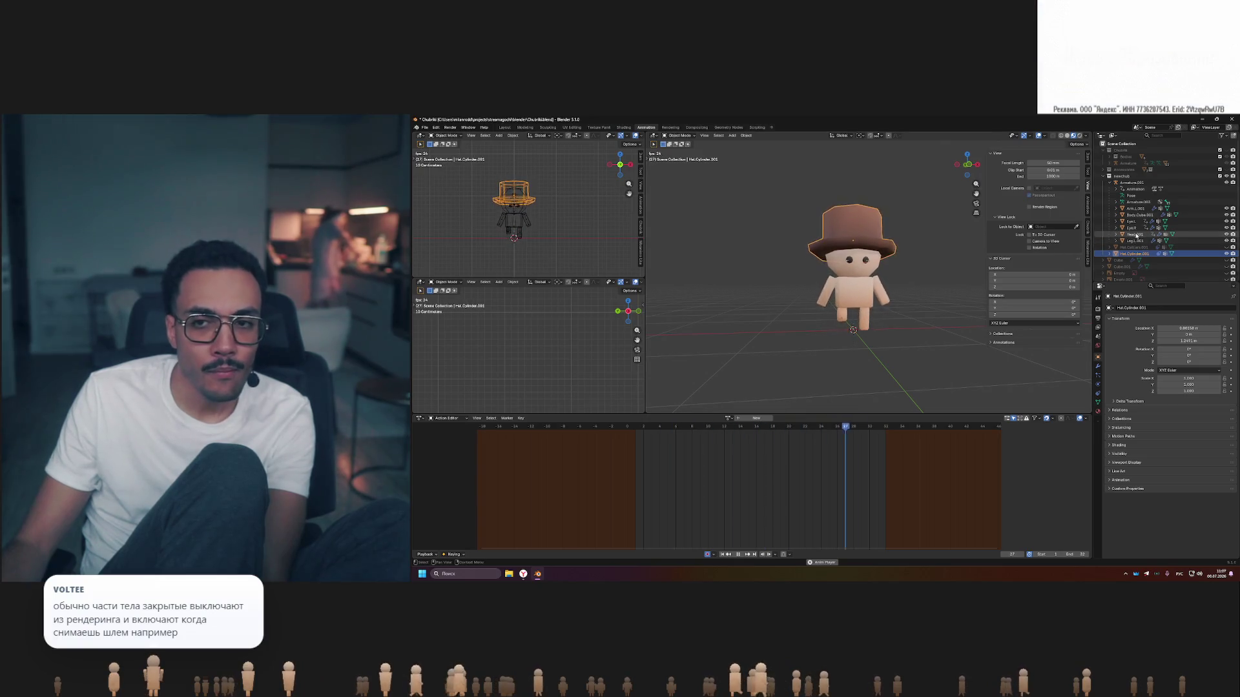
scroll(1106, 269, down, 1)
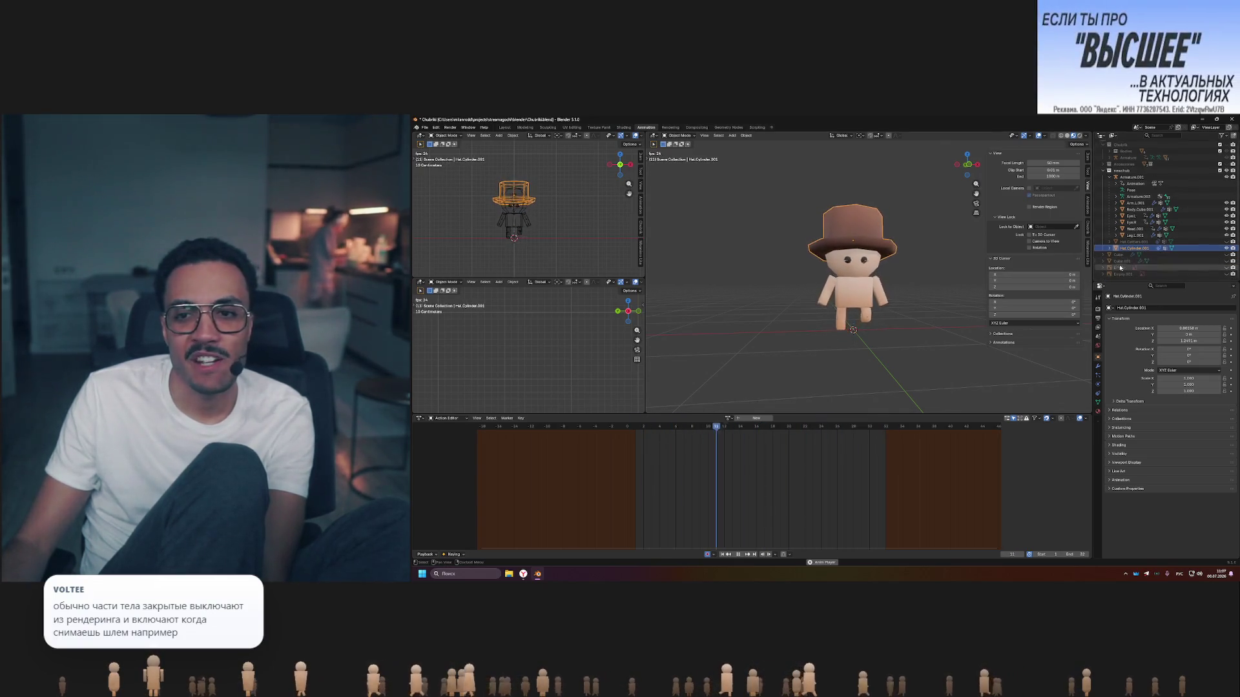
click(1226, 256)
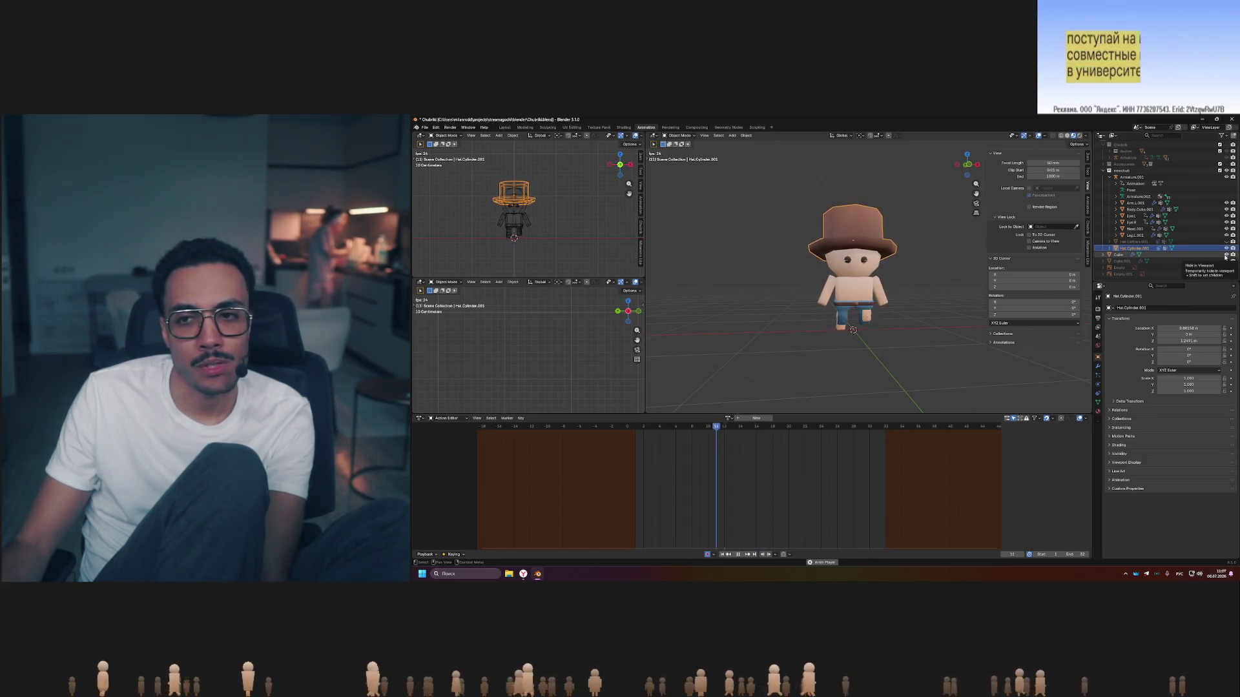
click(1227, 261)
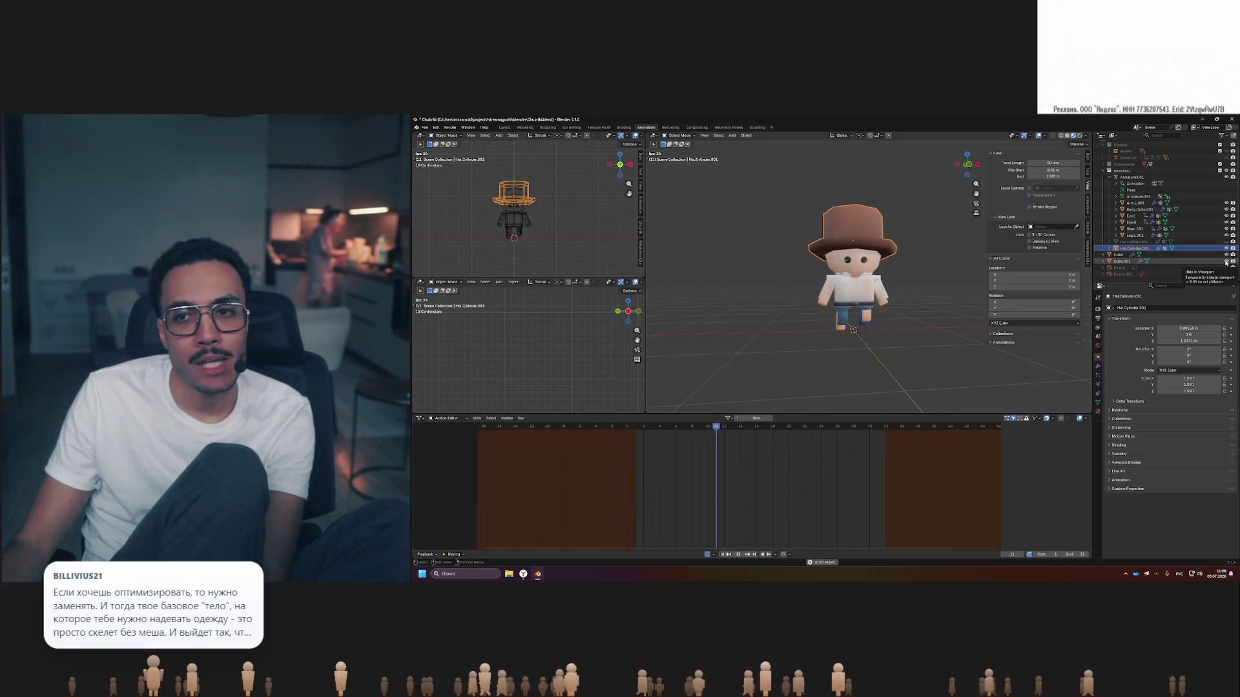
click(1227, 256)
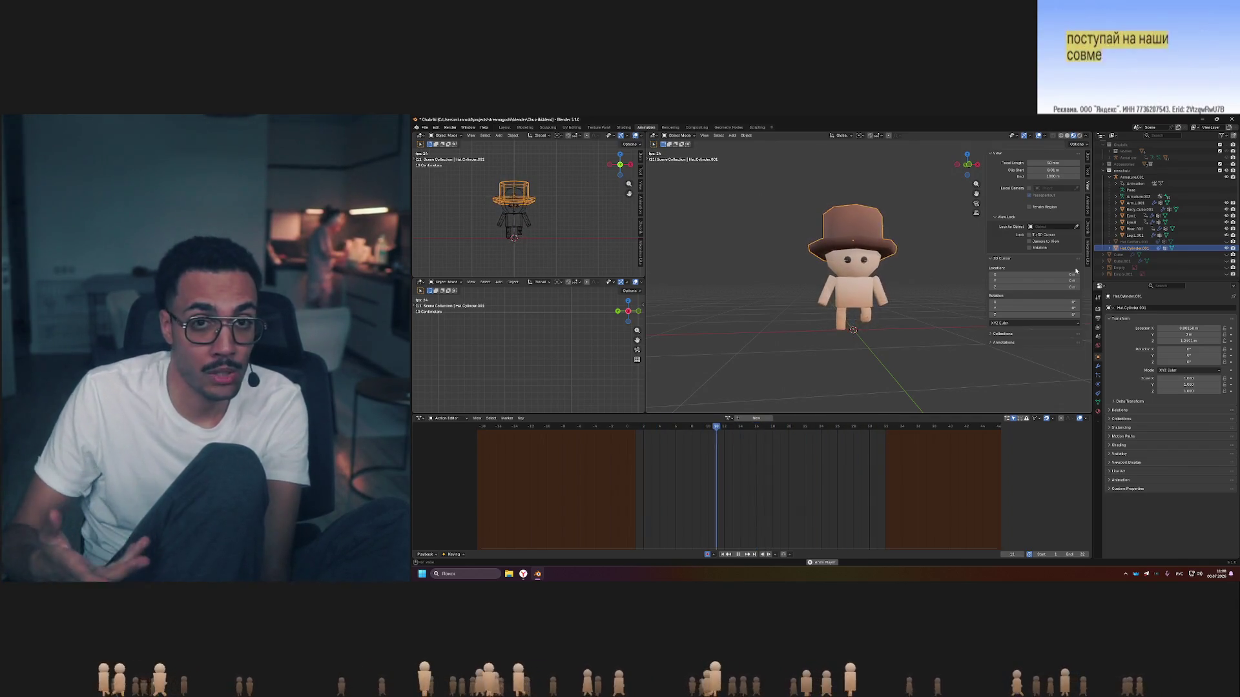
middle_drag(947, 256, 922, 306)
scroll(908, 315, up, 3)
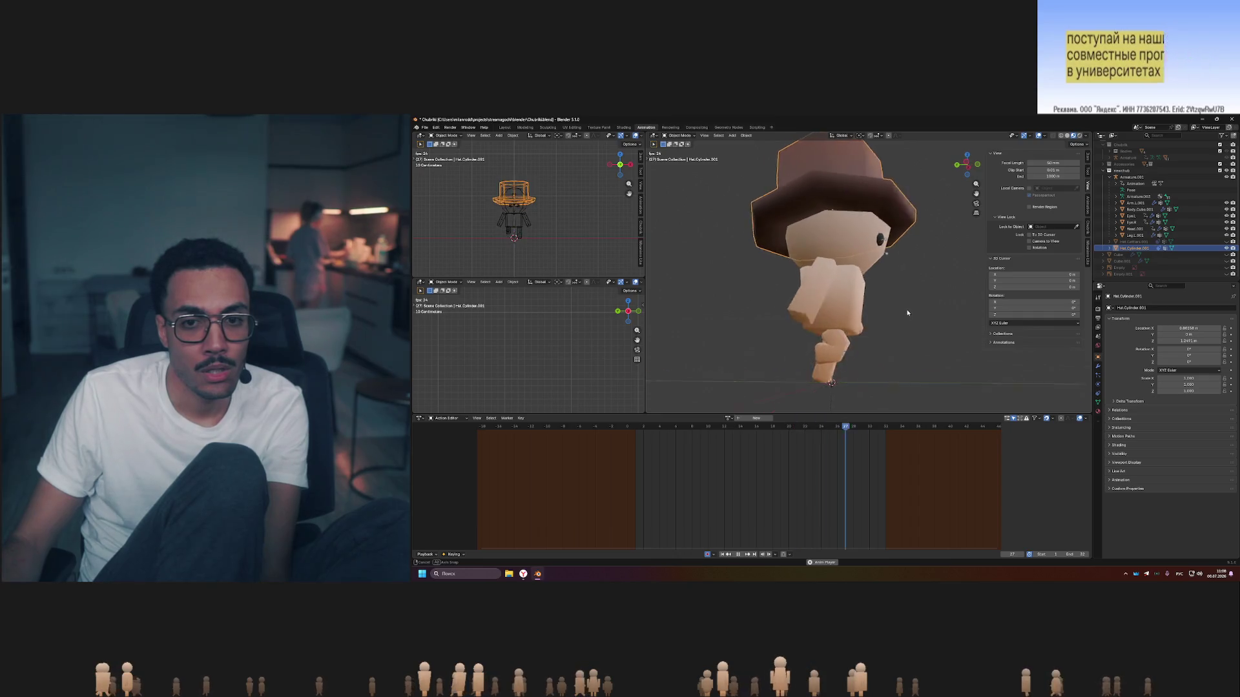
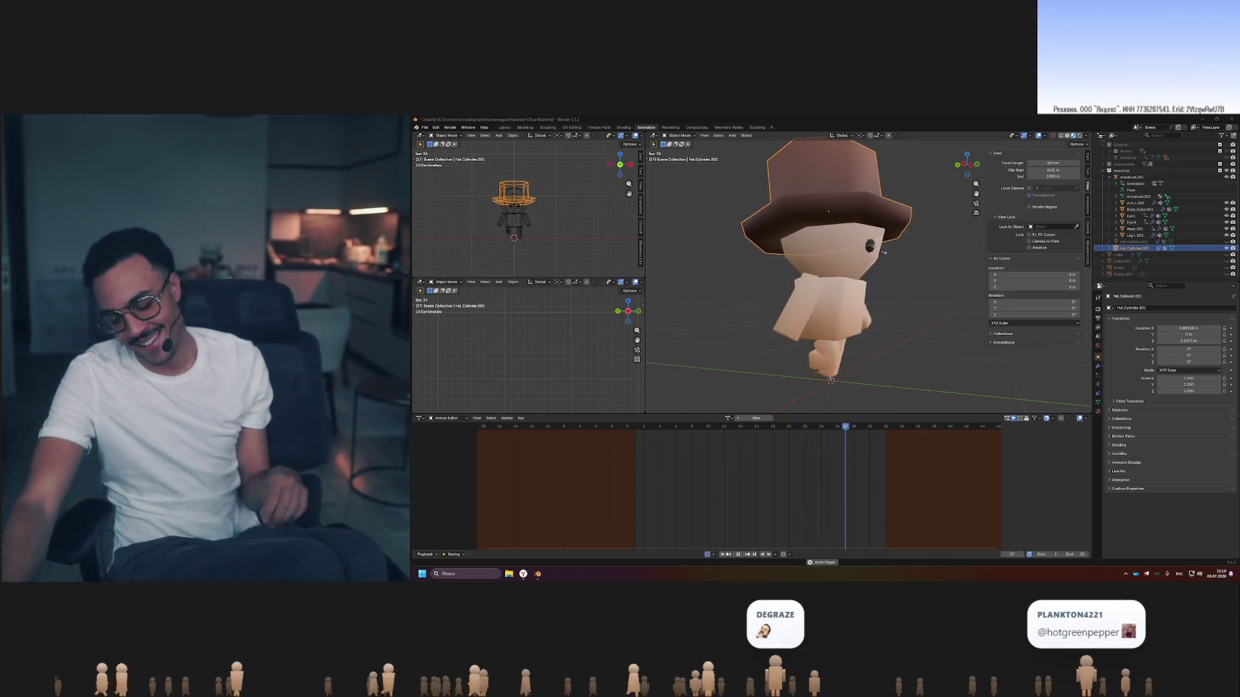
Preview the walk cycle in the viewport, then stop the animation playback.
click(523, 573)
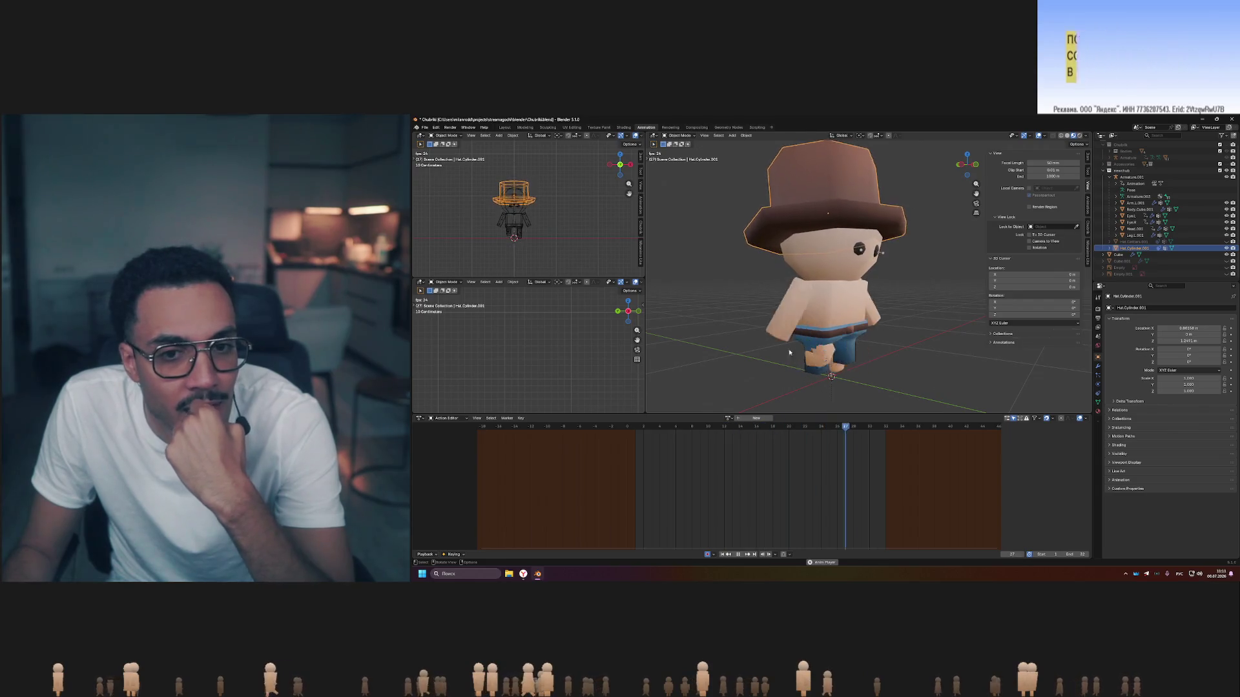
scroll(895, 355, up, 3)
scroll(911, 341, up, 2)
scroll(911, 343, down, 3)
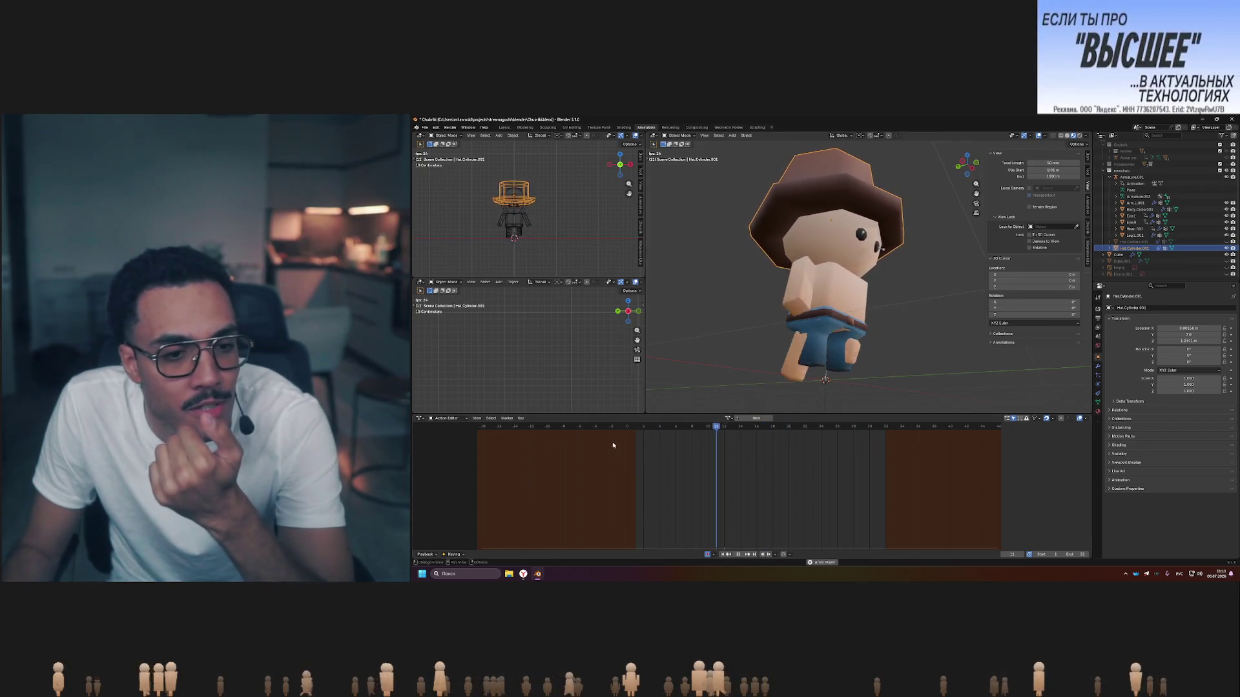
key(space)
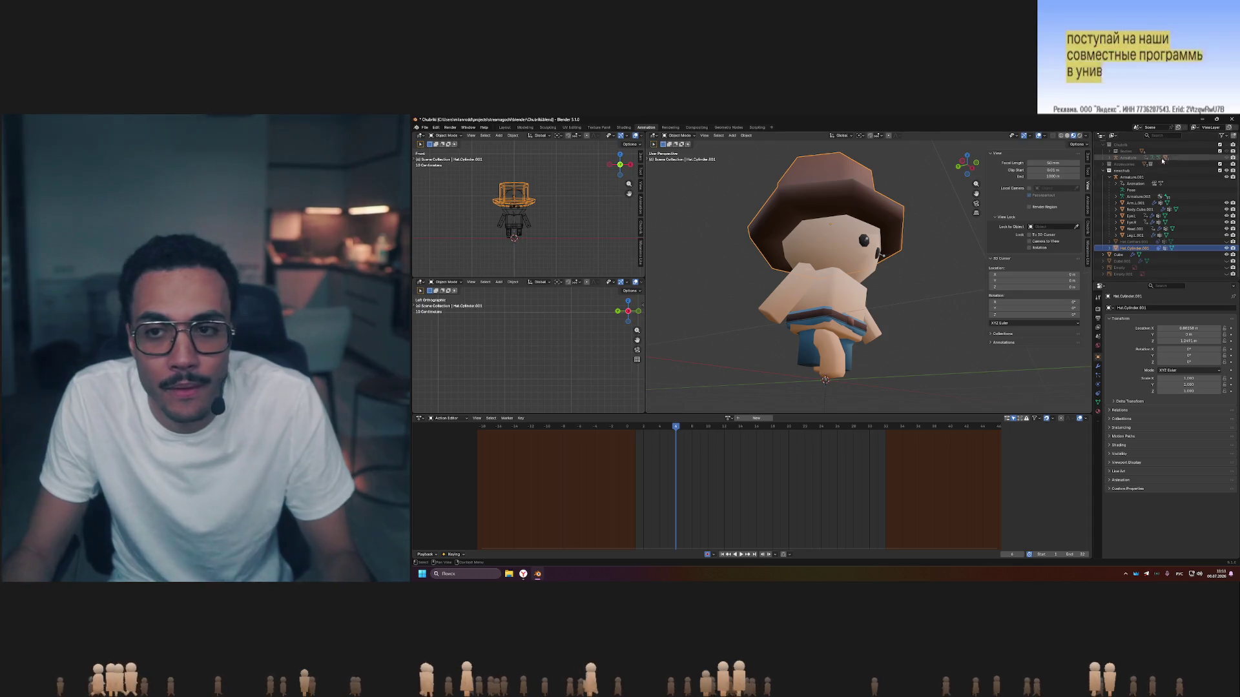
Assign the Idle action to Armature.001 and scrub back to an earlier frame.
click(1144, 178)
click(698, 421)
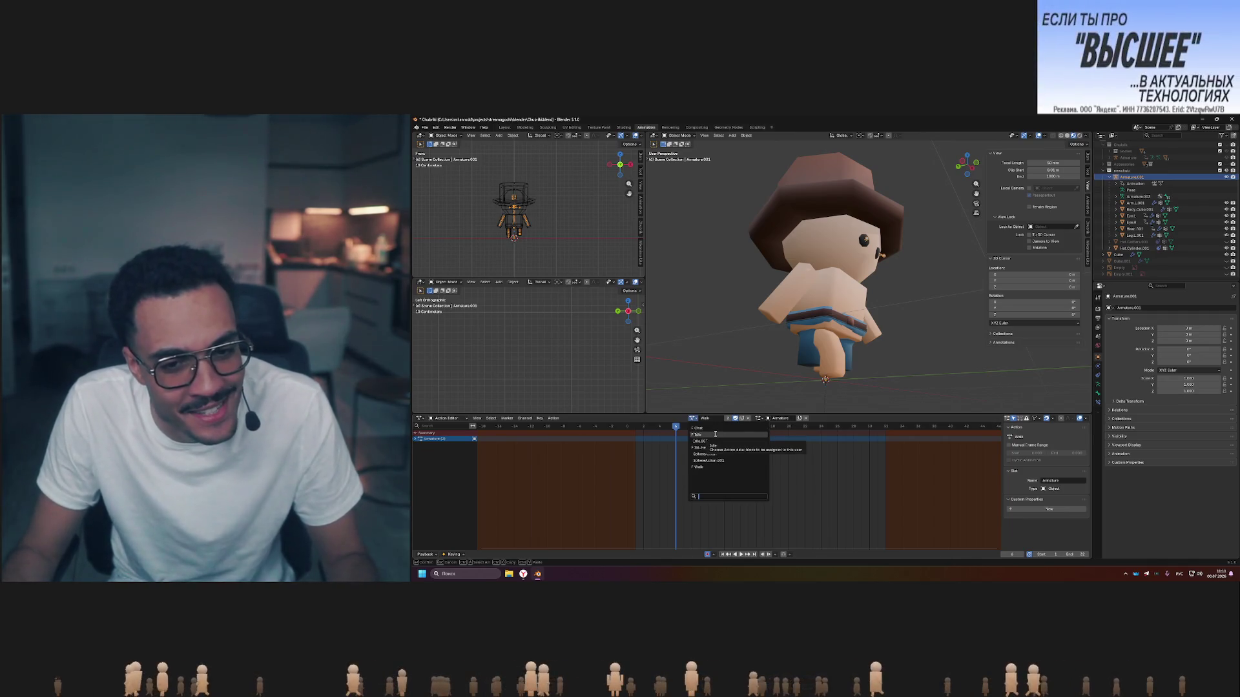
click(715, 435)
drag(662, 427, 635, 427)
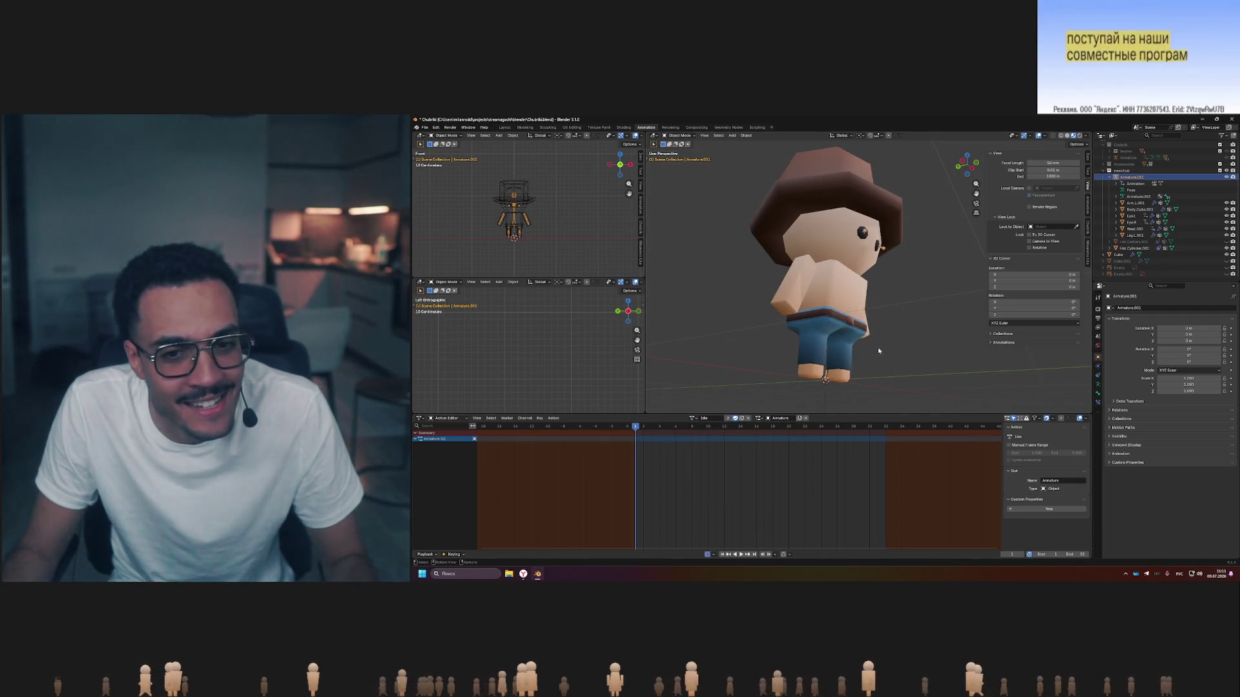
middle_drag(879, 351, 840, 323)
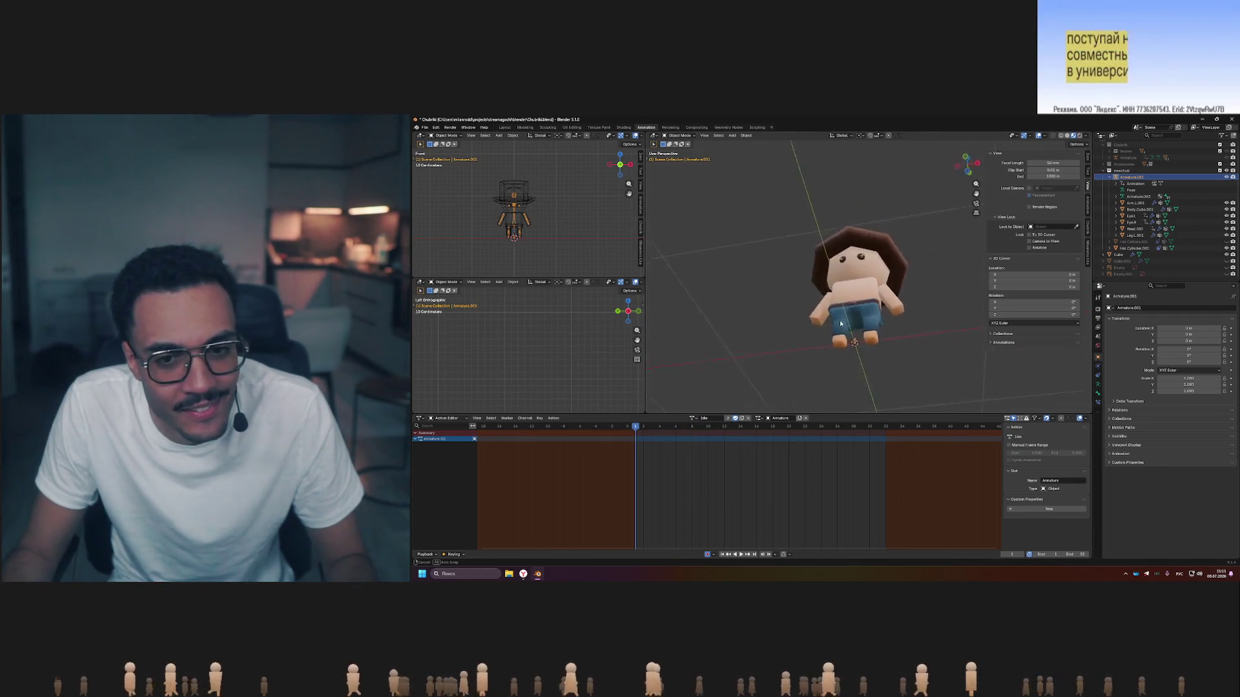
mouse_move(841, 324)
middle_down()
mouse_move(847, 296)
mouse_move(857, 341)
mouse_move(814, 332)
middle_up()
scroll(848, 295, up, 3)
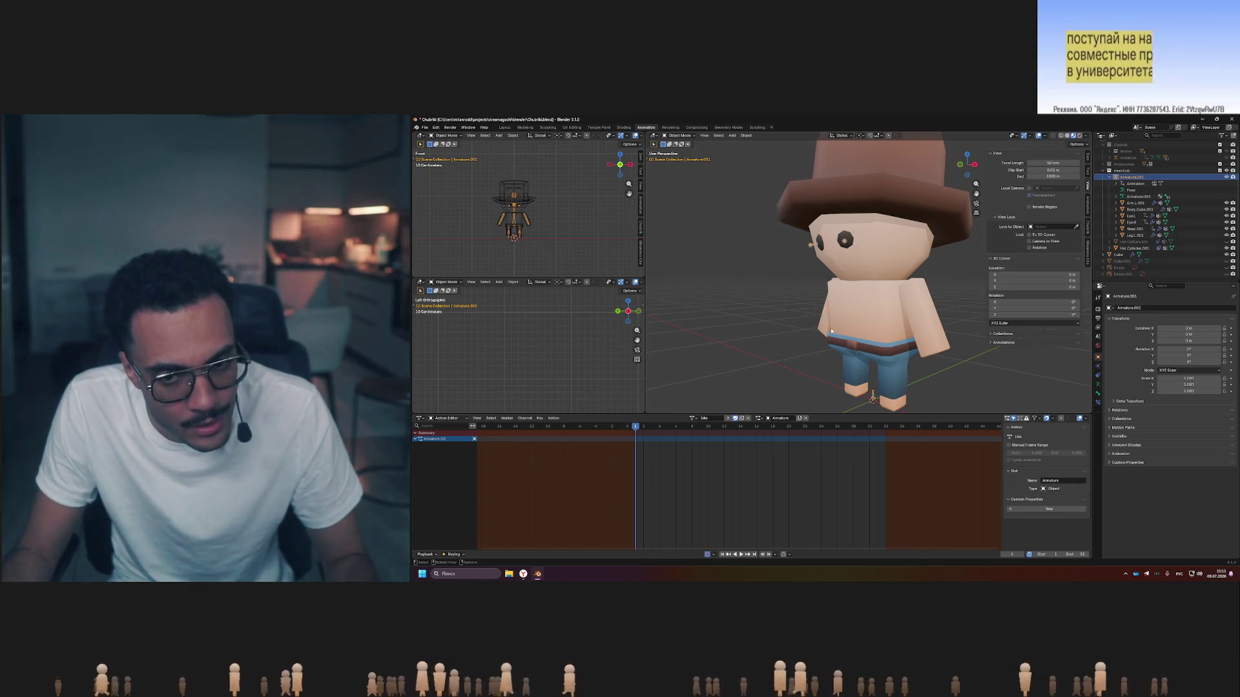
mouse_move(862, 338)
middle_down()
mouse_move(932, 337)
mouse_move(839, 335)
mouse_move(869, 334)
middle_up()
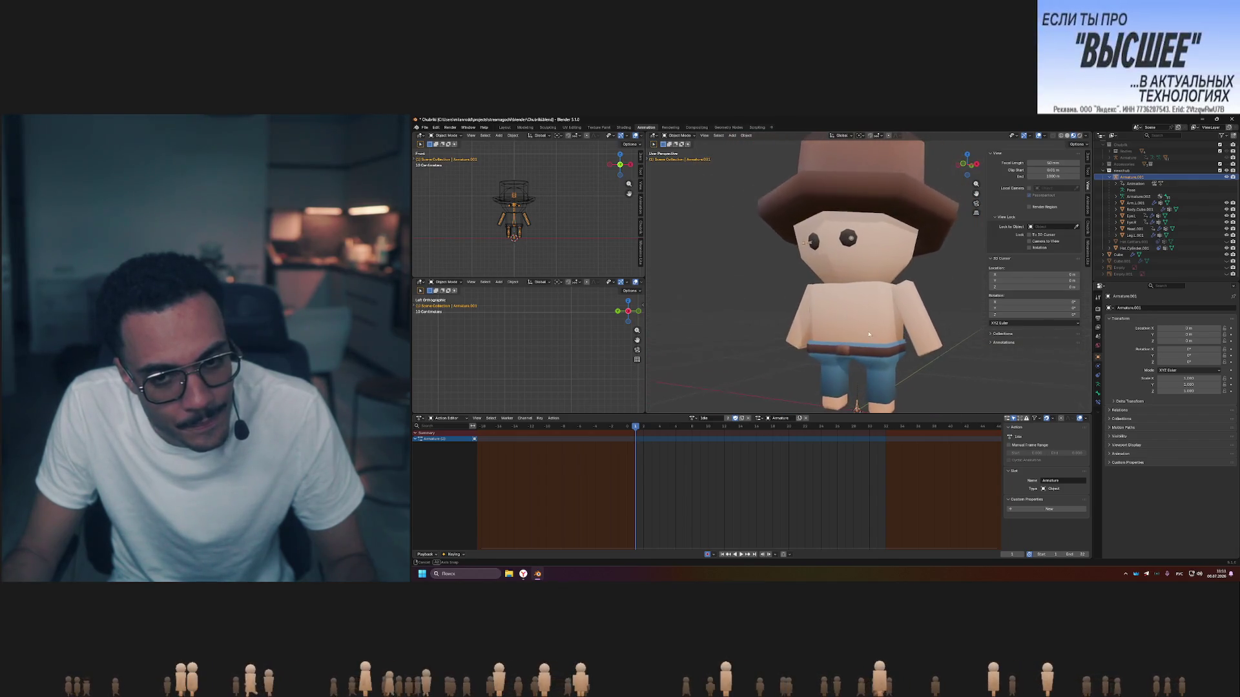
key(space)
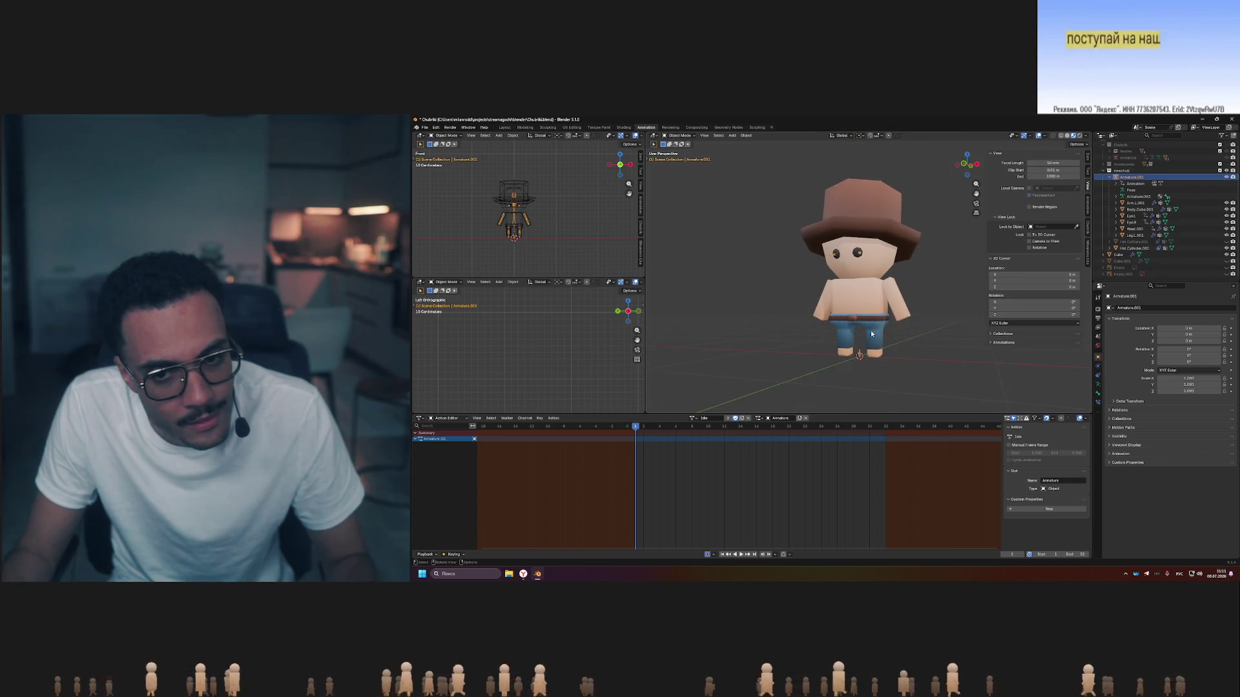
key(Escape)
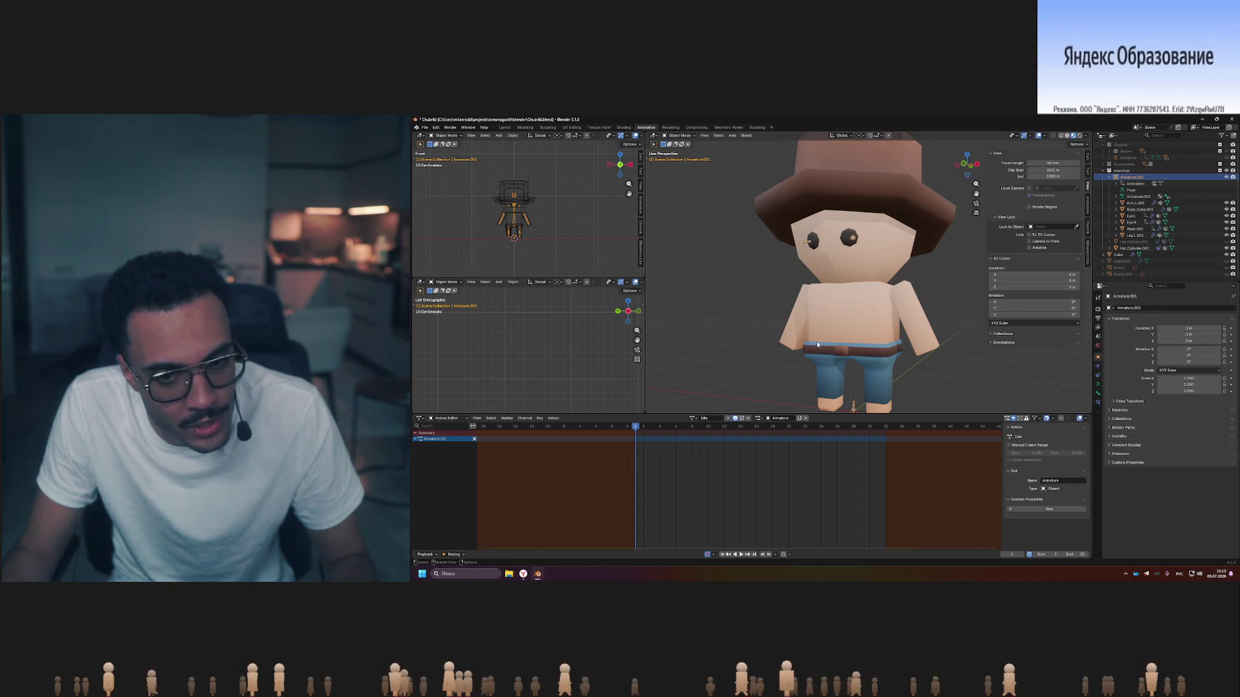
mouse_move(871, 397)
middle_down()
mouse_move(909, 332)
mouse_move(995, 367)
mouse_move(869, 389)
middle_up()
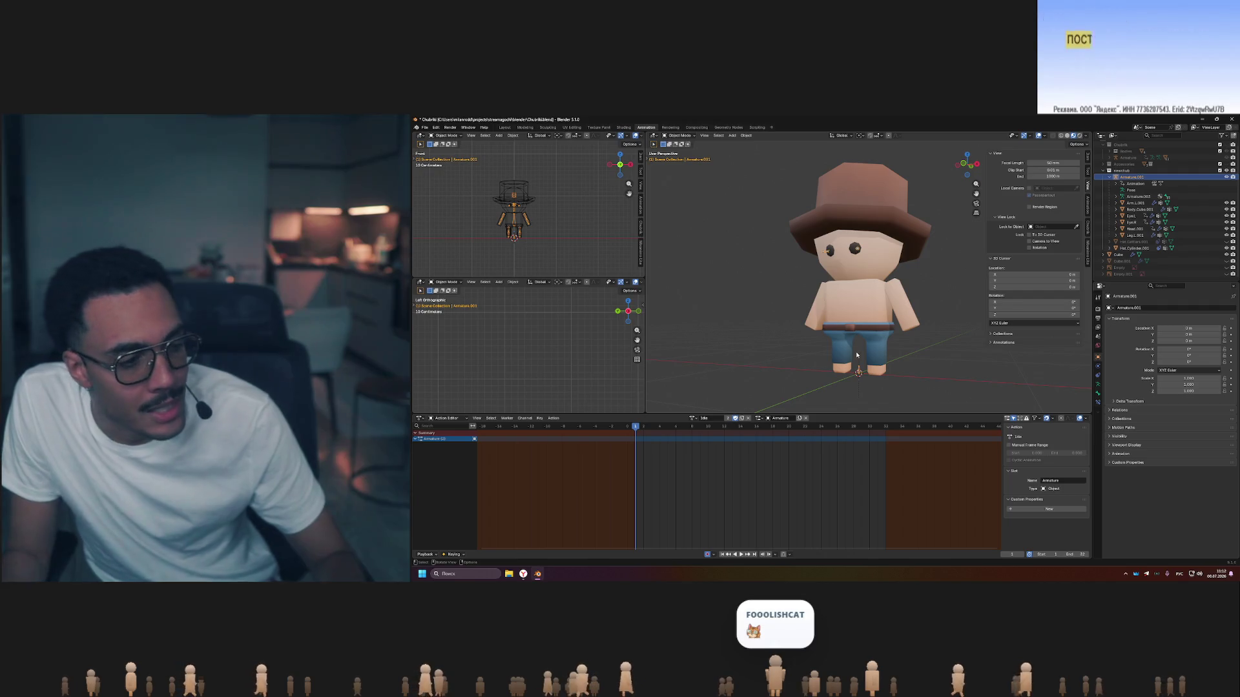
Orbit around the cowboy to inspect it from the side, back and front.
mouse_move(869, 355)
middle_down()
mouse_move(840, 342)
mouse_move(926, 385)
middle_up()
scroll(841, 342, up, 5)
scroll(885, 354, down, 3)
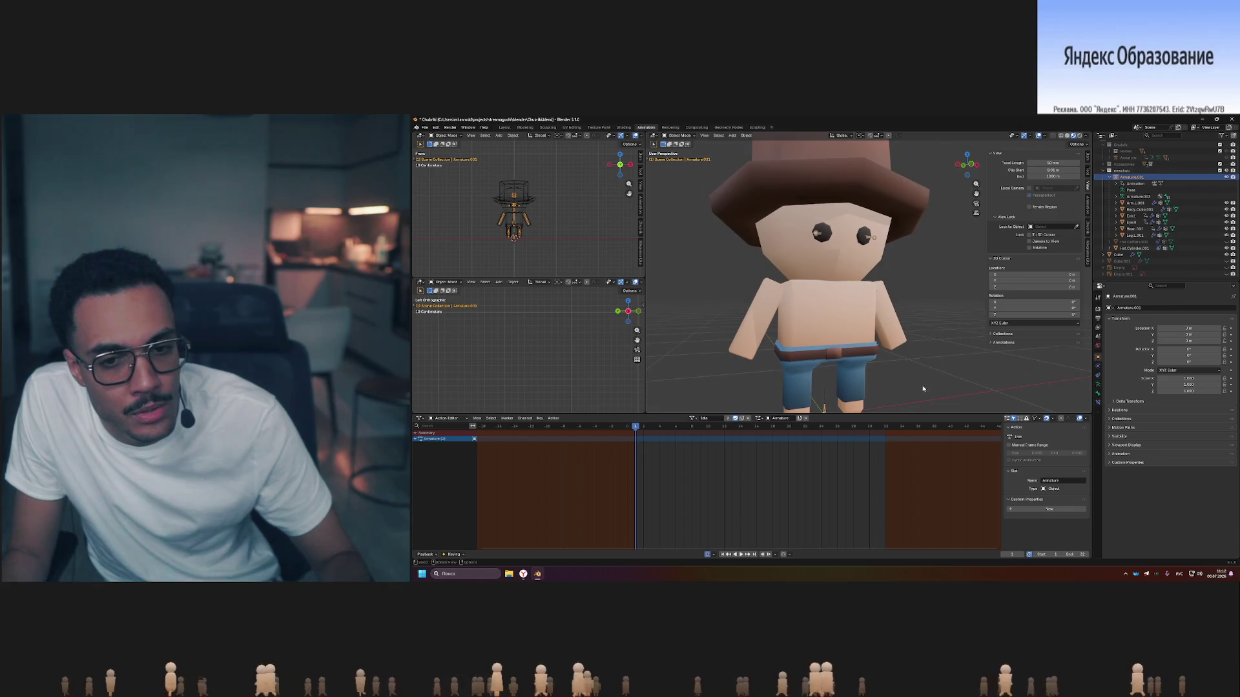
middle_drag(849, 364, 890, 365)
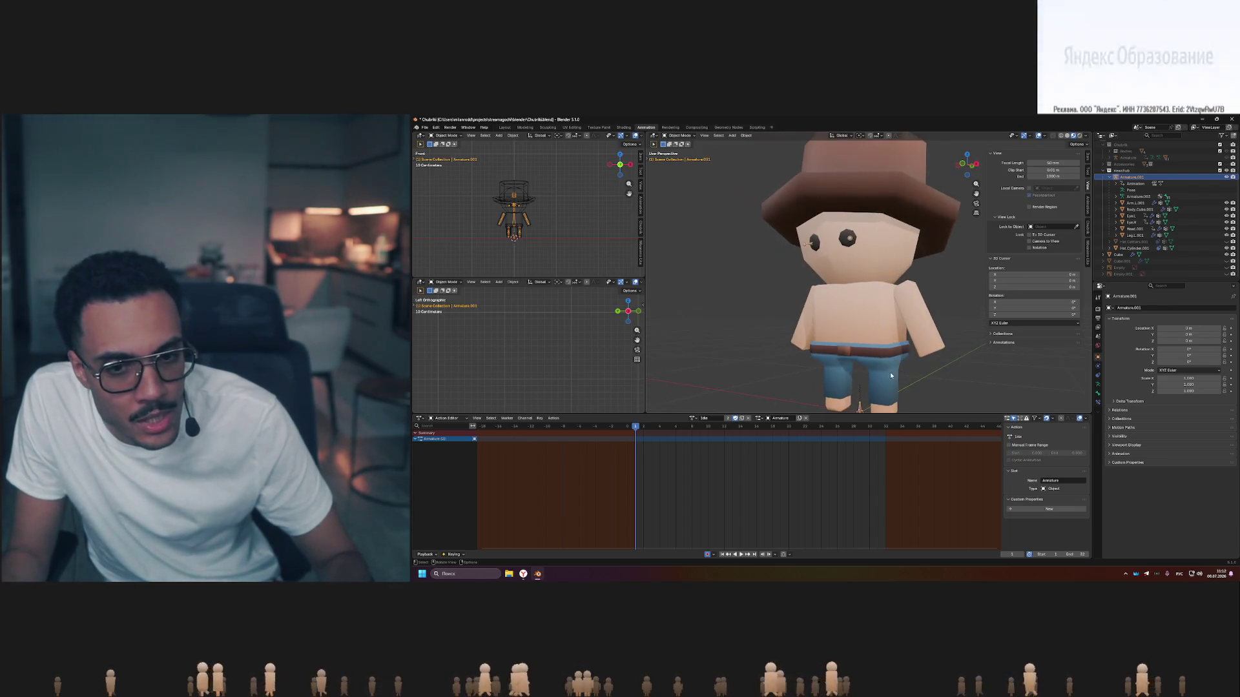
mouse_move(797, 399)
middle_down()
mouse_move(881, 398)
mouse_move(862, 389)
mouse_move(868, 377)
middle_up()
scroll(879, 387, down, 2)
scroll(876, 384, up, 4)
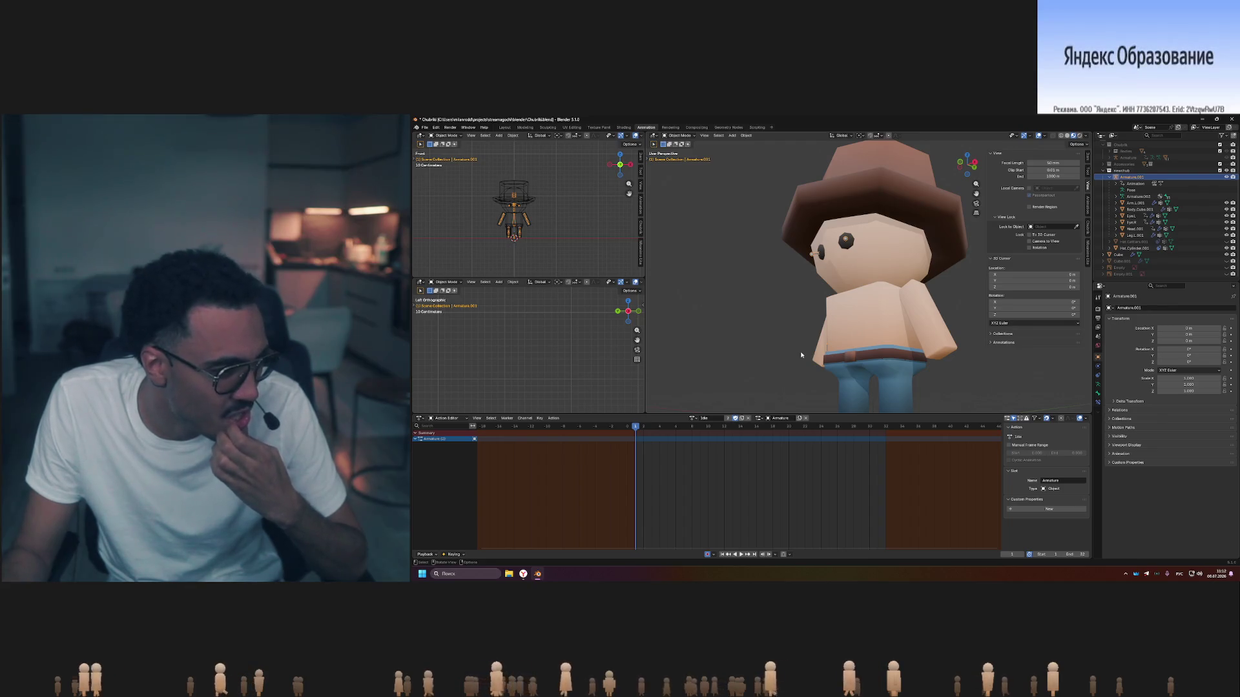
mouse_move(890, 356)
middle_down()
mouse_move(830, 353)
mouse_move(876, 355)
middle_up()
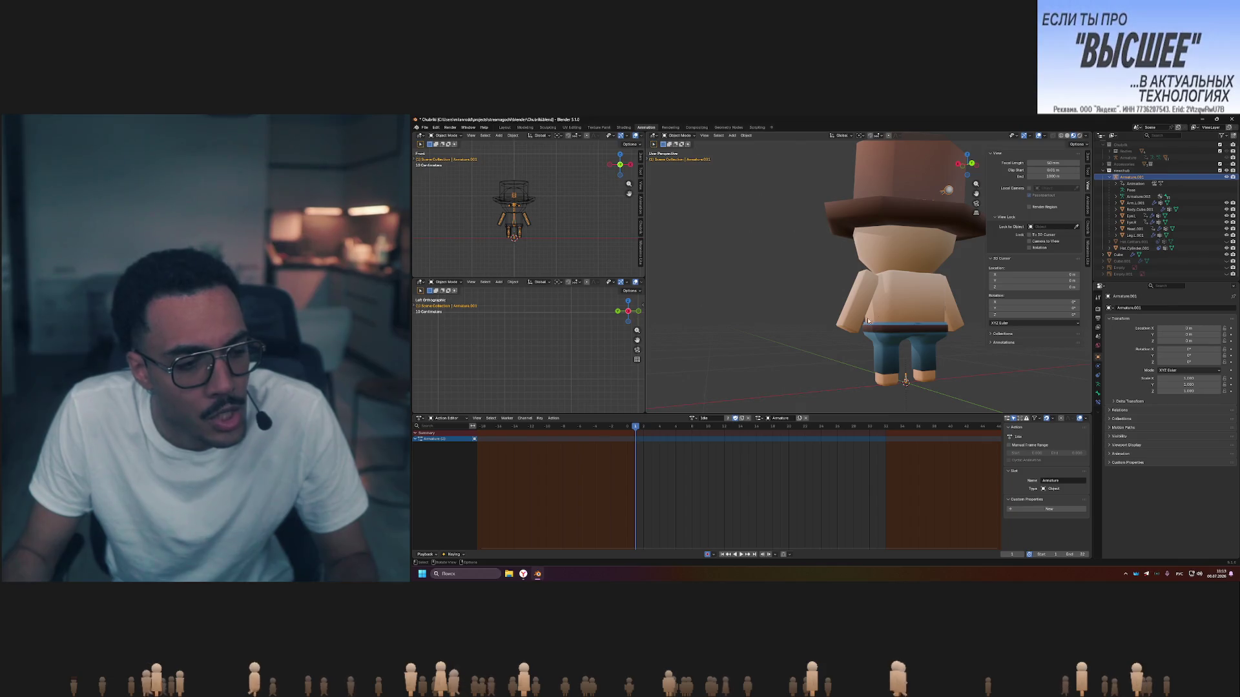
middle_drag(870, 319, 874, 342)
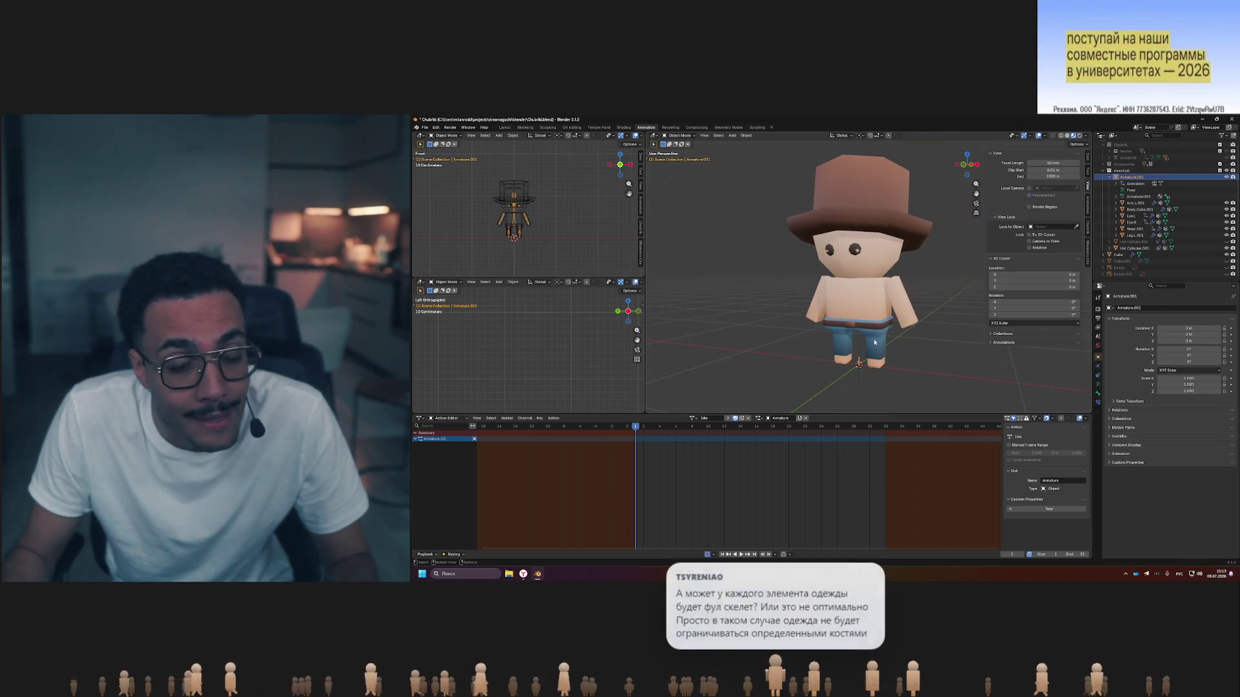
scroll(881, 328, up, 3)
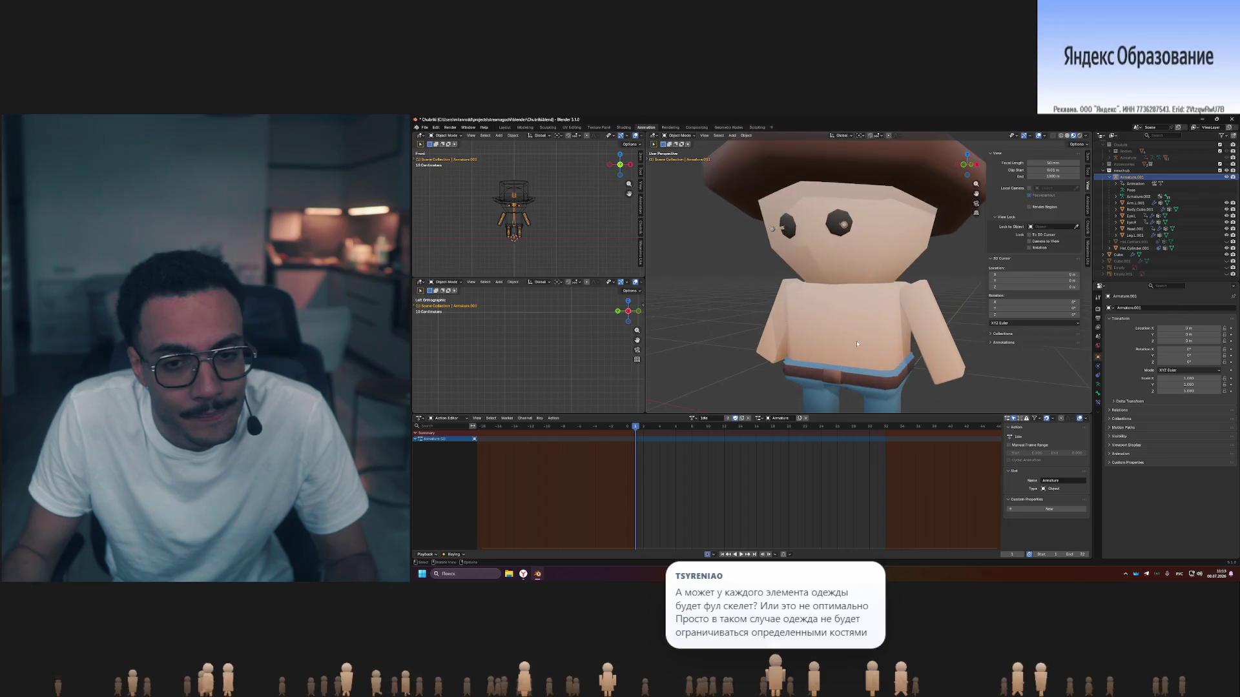
scroll(871, 344, down, 1)
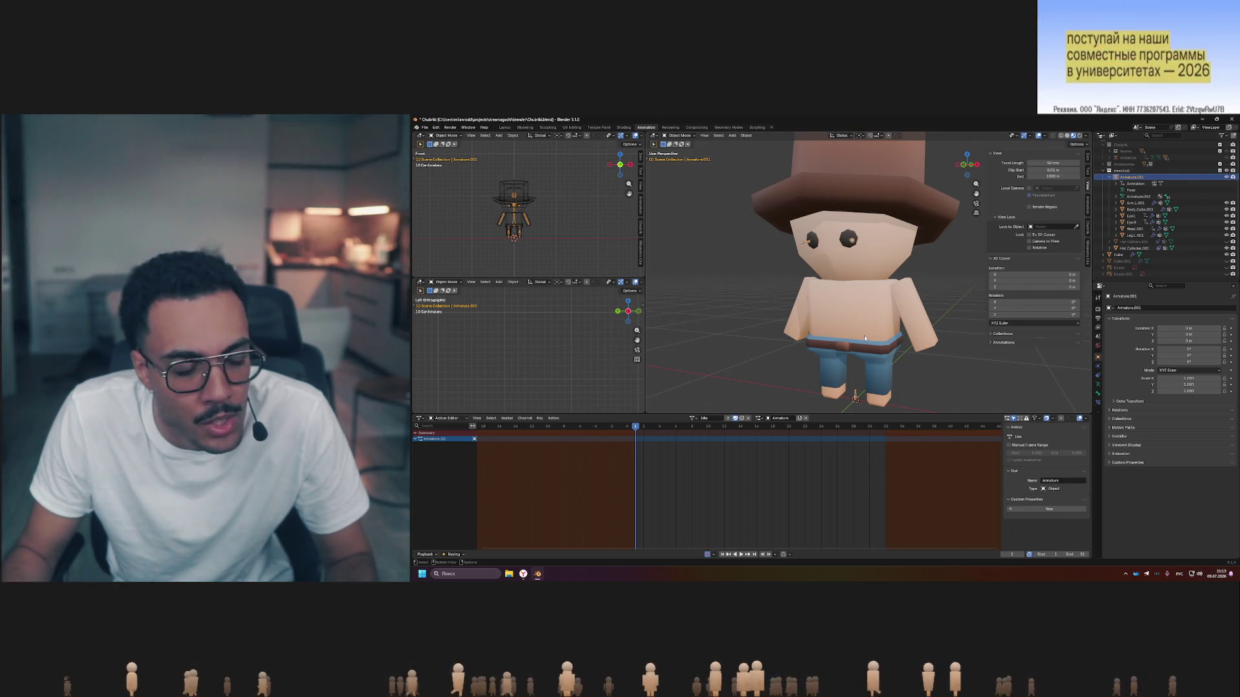
scroll(865, 339, down, 3)
scroll(876, 344, down, 2)
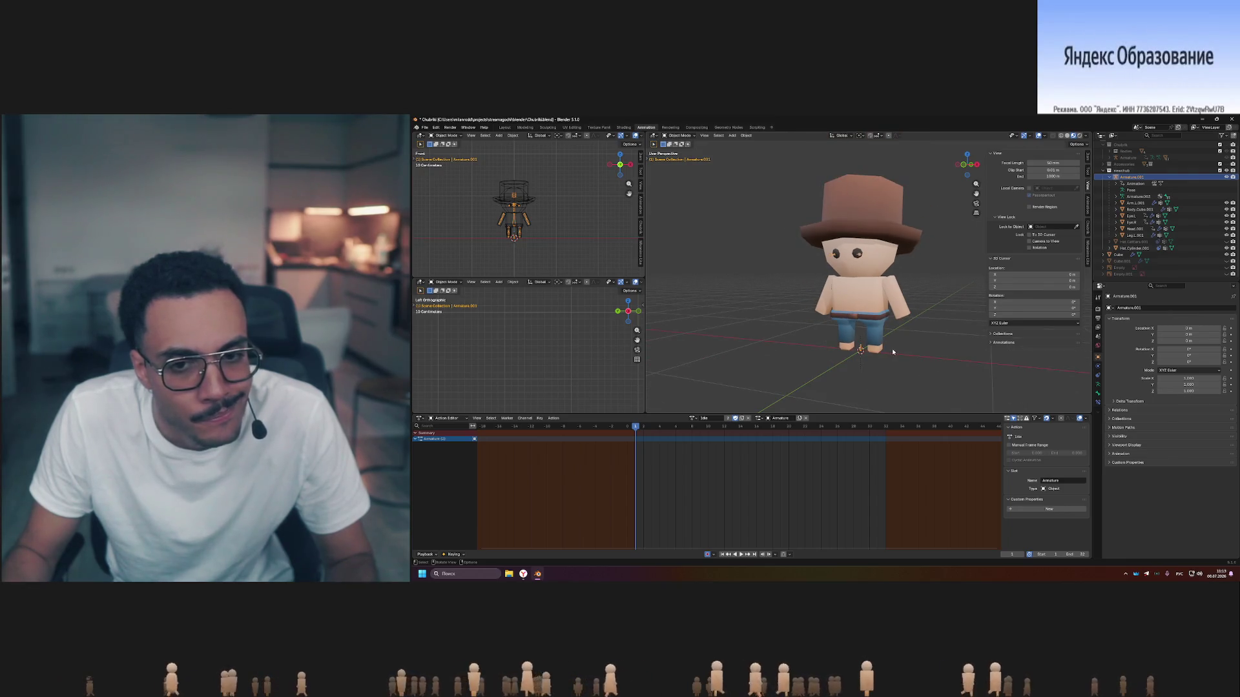
middle_drag(892, 348, 910, 342)
scroll(867, 350, up, 3)
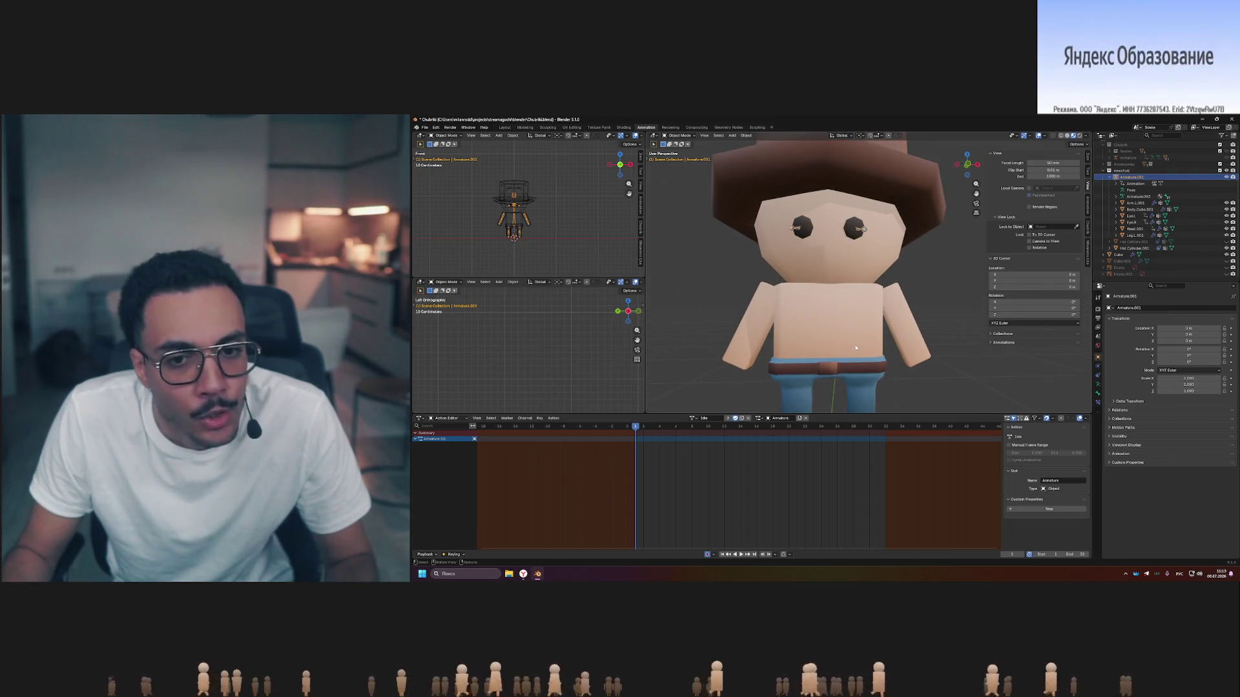
scroll(894, 356, down, 2)
scroll(901, 340, up, 1)
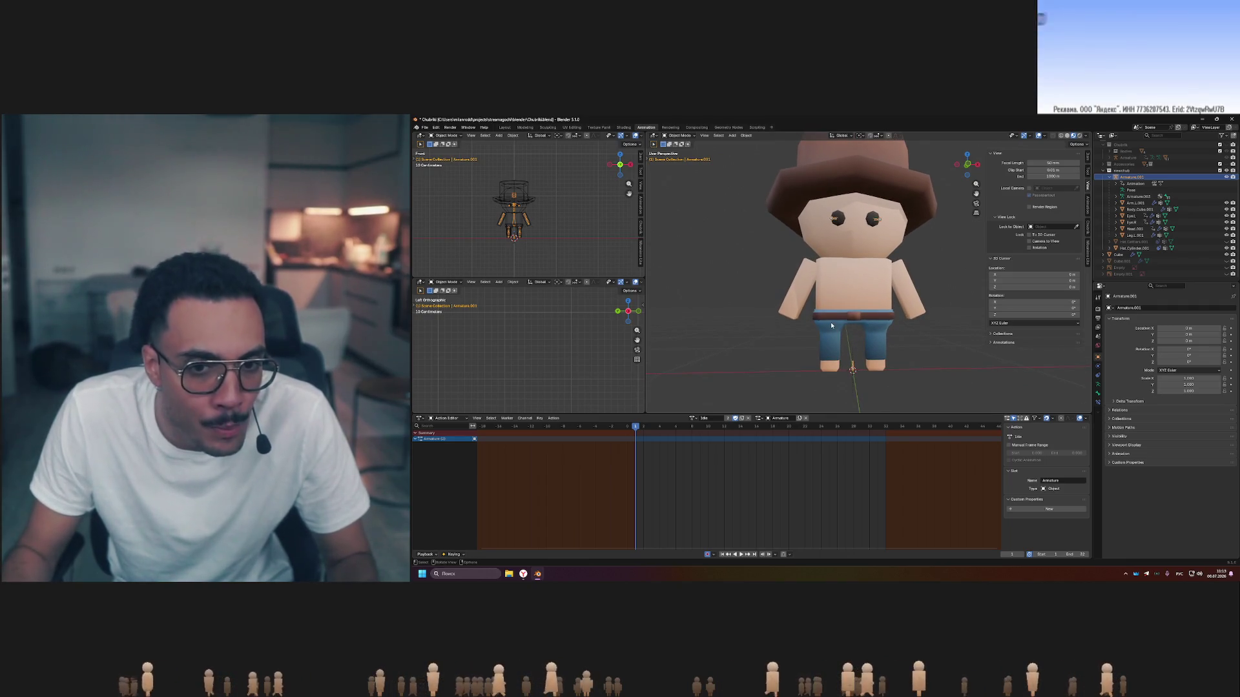
Select Armature.001 and toggle wireframe shading so the bones show through the body.
click(1122, 253)
click(1134, 178)
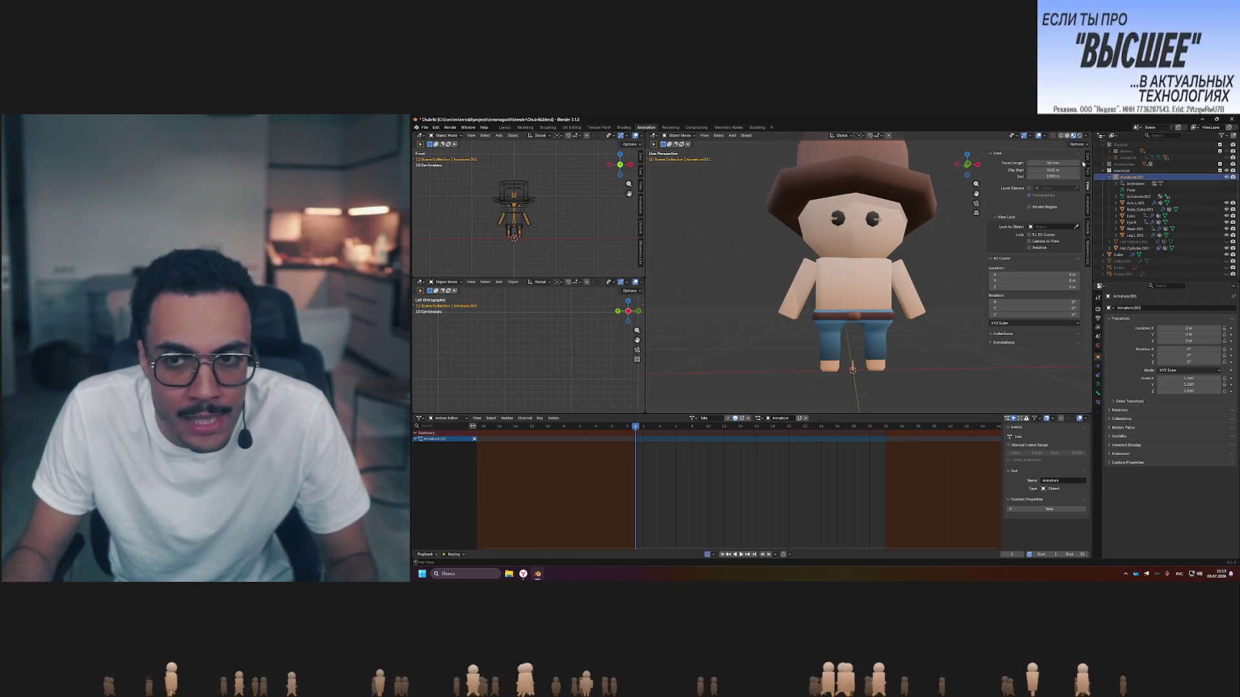
key(shift+z)
middle_drag(936, 292, 881, 306)
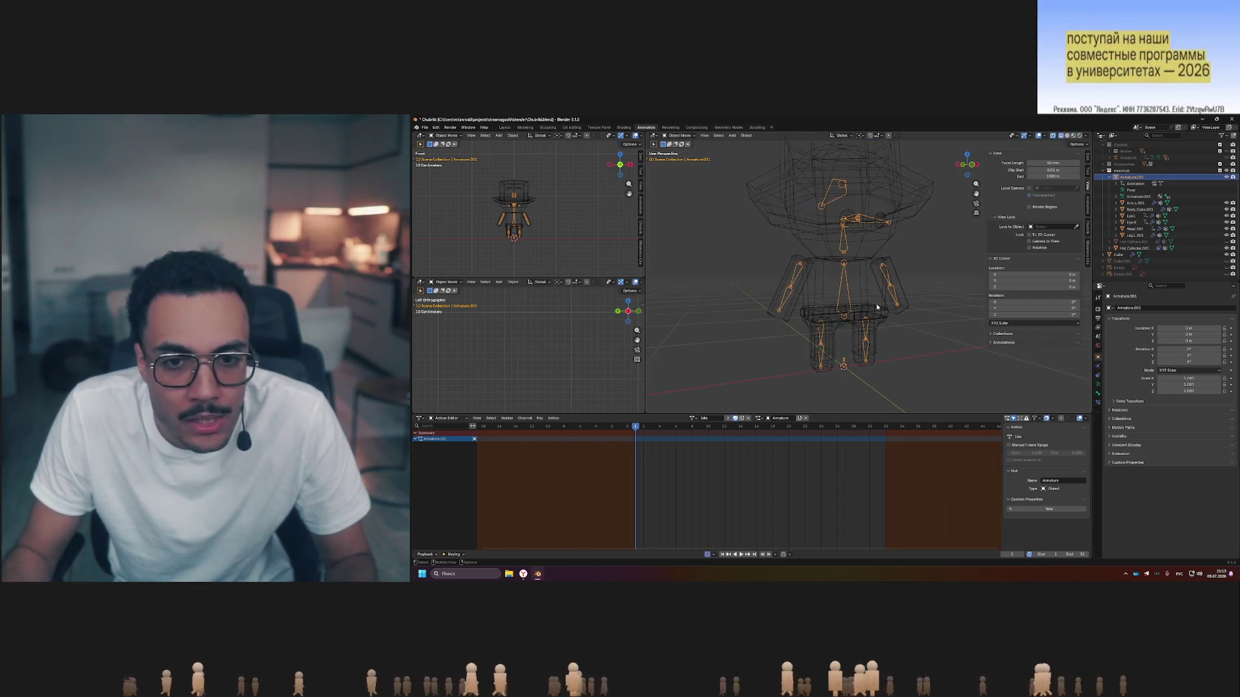
Select the leg mesh plus the armature as active object, and inspect the rig from the front.
click(826, 323)
shift+click(840, 310)
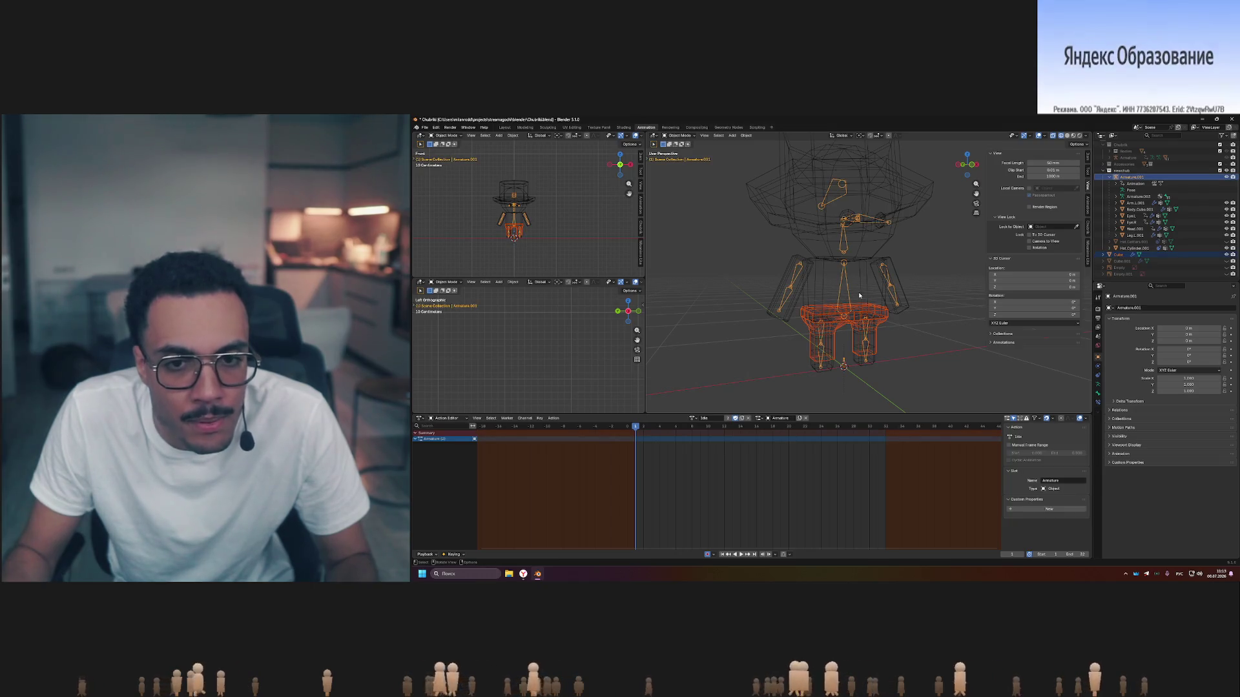
middle_drag(860, 296, 883, 327)
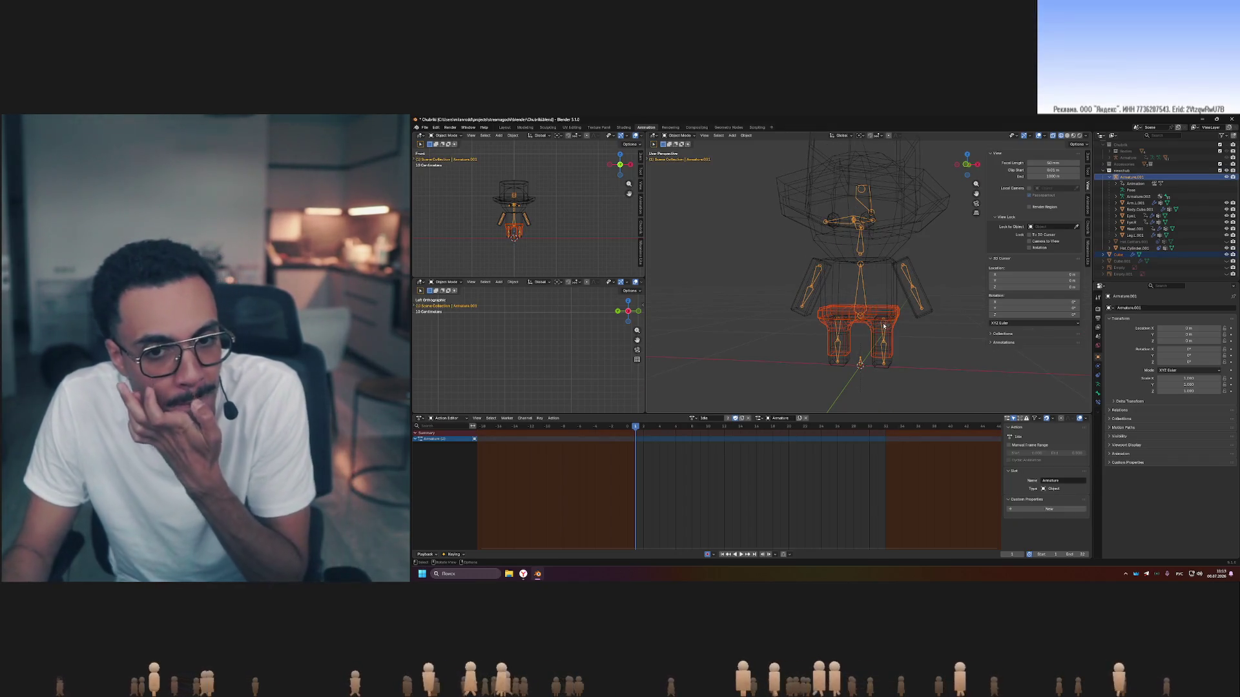
scroll(884, 327, up, 3)
scroll(919, 317, up, 2)
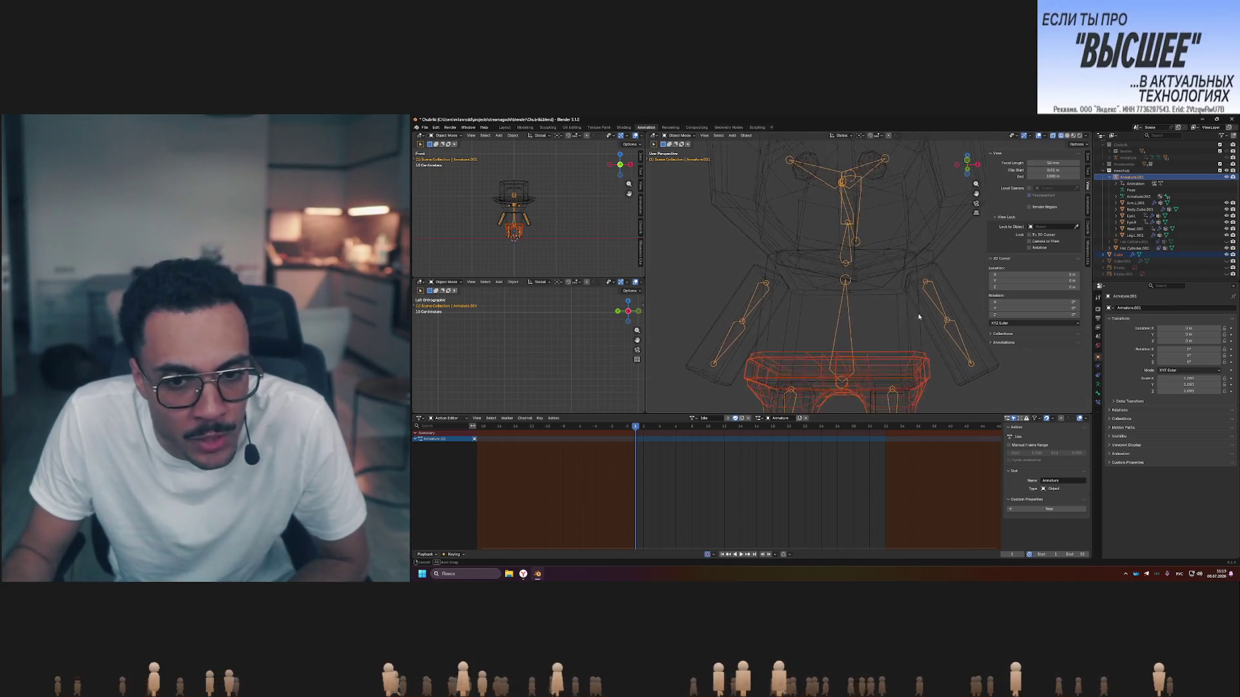
scroll(916, 323, down, 3)
scroll(816, 356, down, 2)
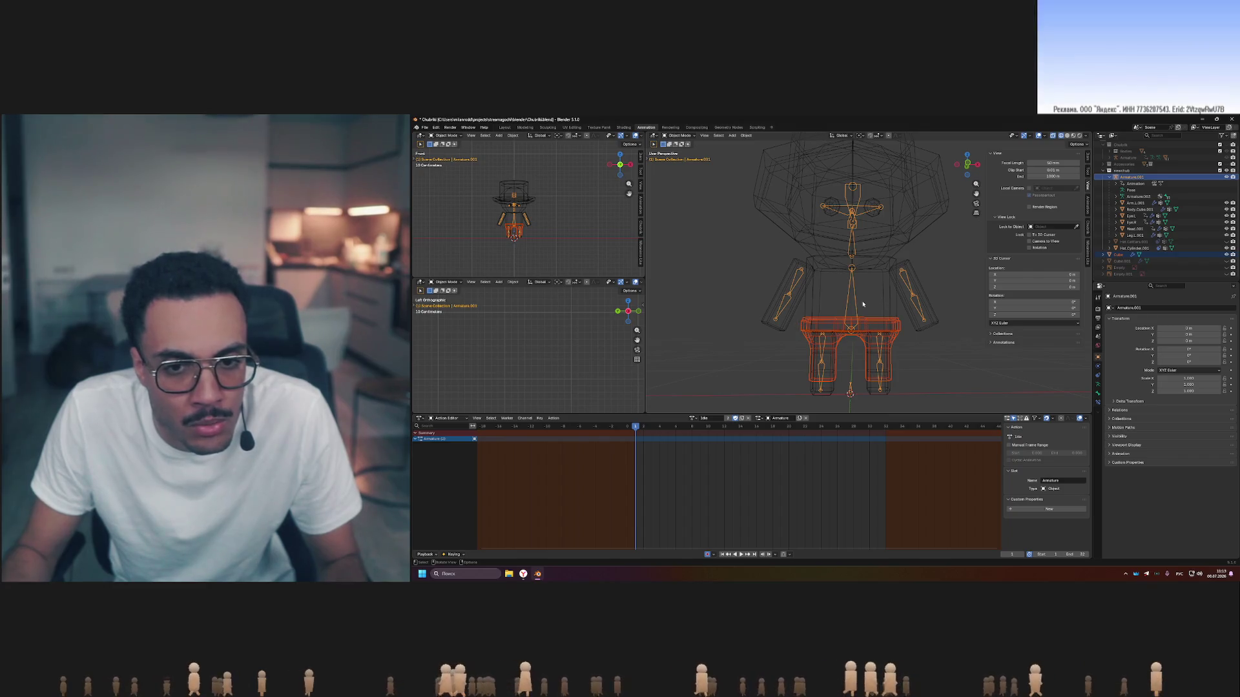
mouse_move(869, 333)
middle_down()
mouse_move(875, 356)
mouse_move(807, 344)
mouse_move(822, 364)
mouse_move(808, 345)
mouse_move(730, 340)
mouse_move(880, 351)
mouse_move(798, 360)
mouse_move(823, 363)
mouse_move(812, 371)
mouse_move(885, 351)
middle_up()
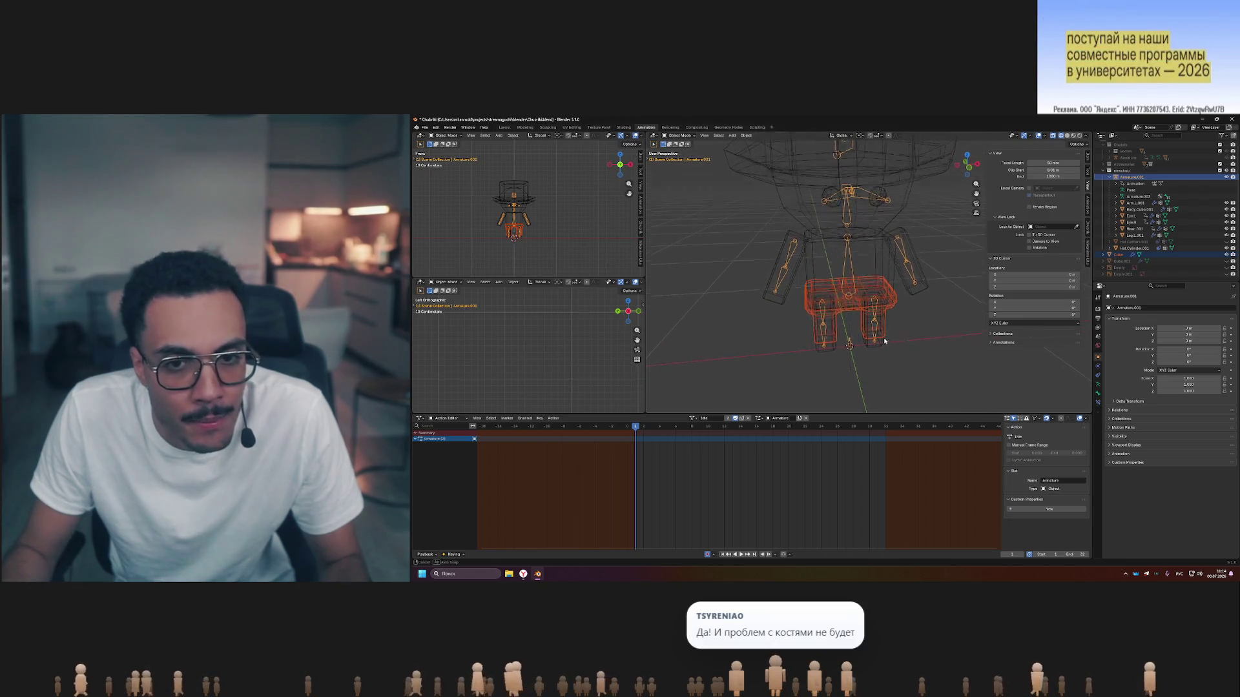
middle_drag(875, 285, 880, 330)
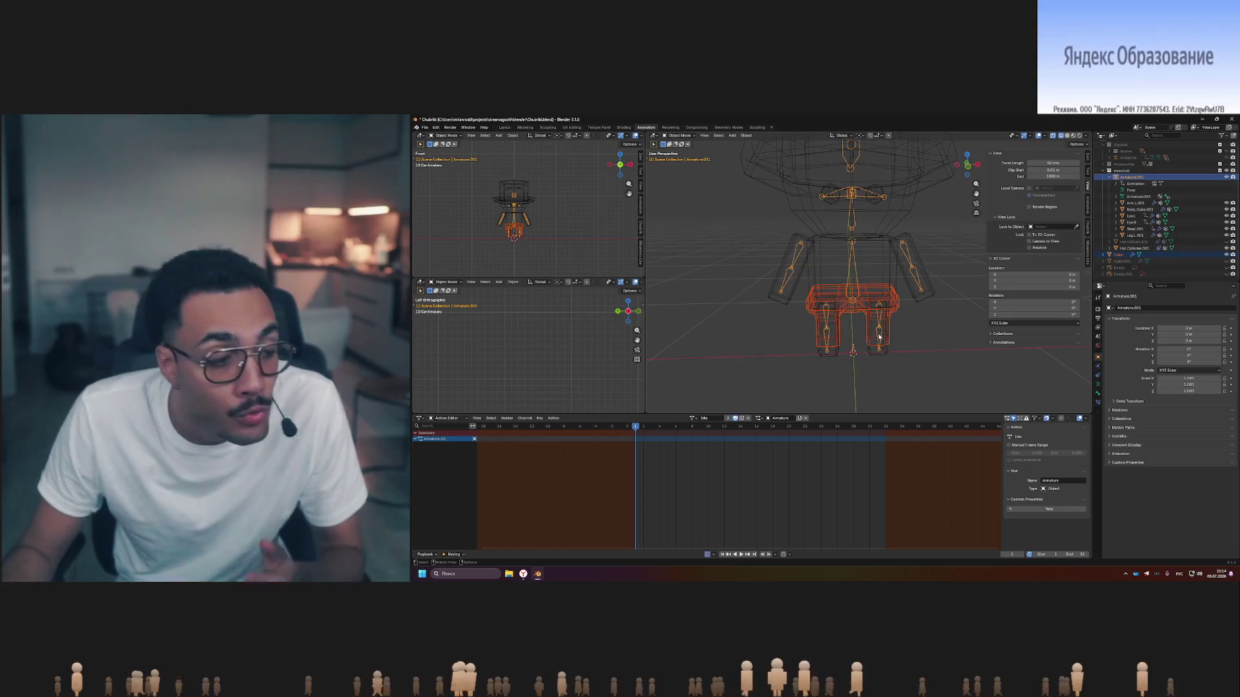
Orbit around the armature and mesh, viewing the rig from the front and above.
mouse_move(880, 330)
middle_down()
mouse_move(896, 296)
mouse_move(922, 321)
mouse_move(965, 323)
mouse_move(888, 317)
middle_up()
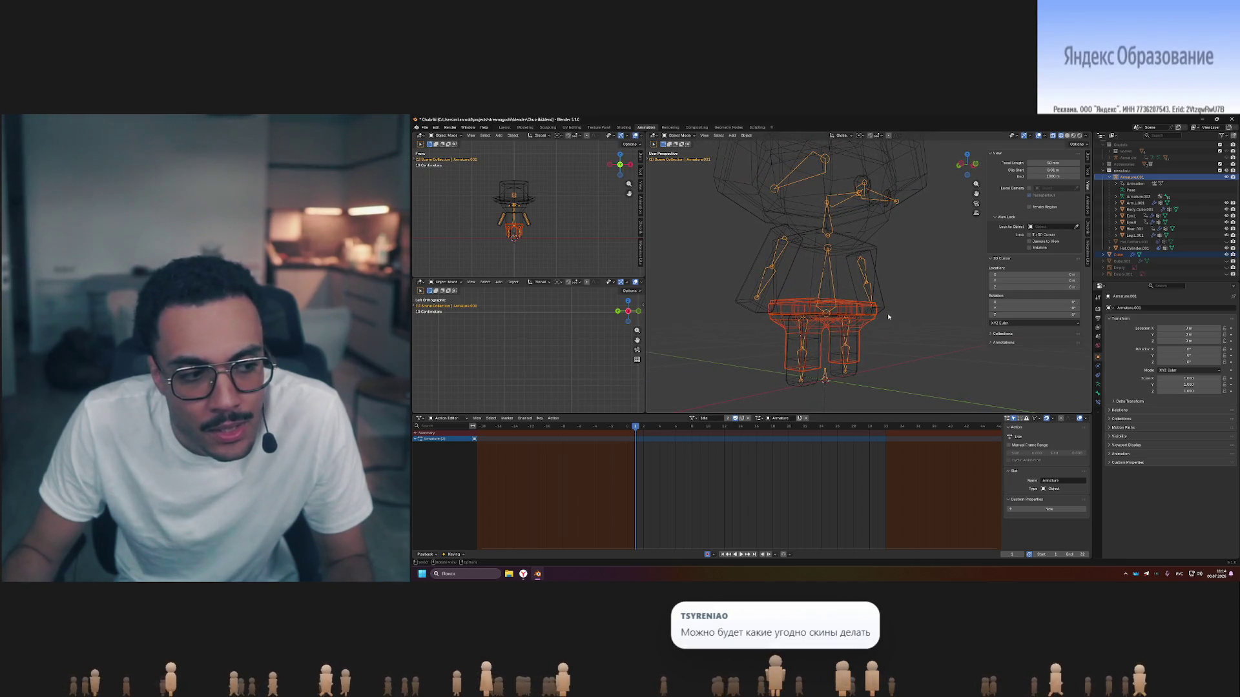
mouse_move(933, 321)
middle_down()
mouse_move(912, 319)
mouse_move(895, 361)
mouse_move(919, 331)
middle_up()
scroll(910, 319, up, 2)
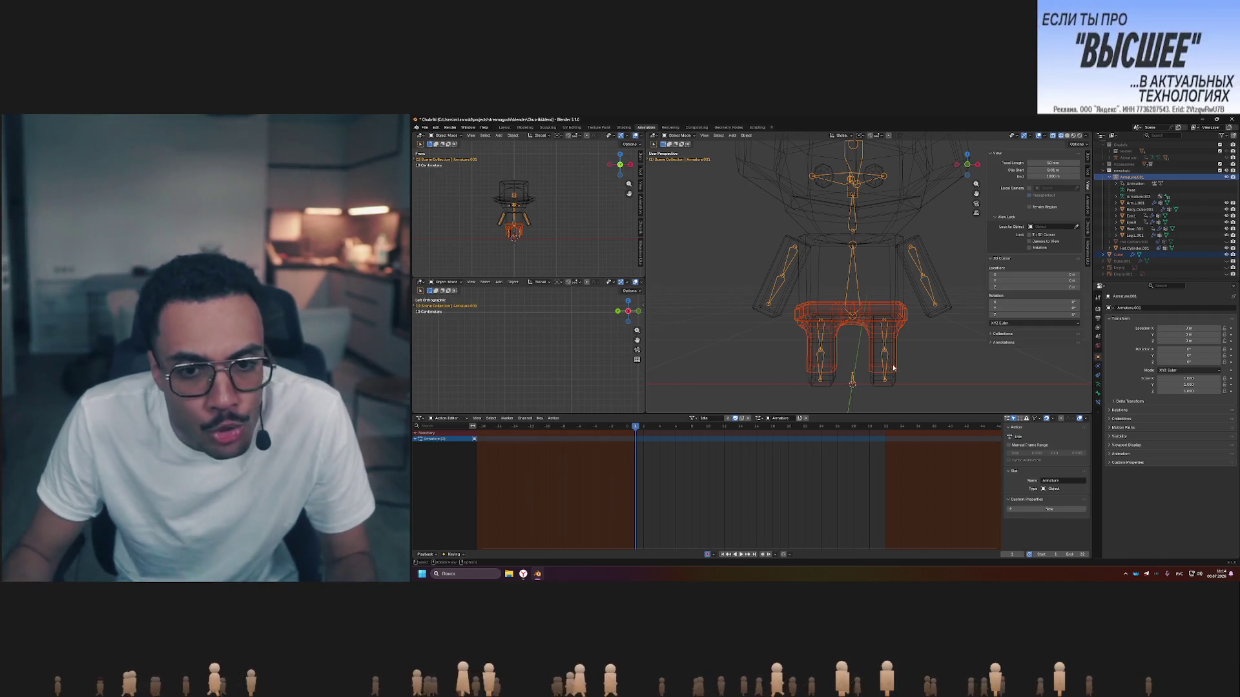
mouse_move(835, 330)
middle_down()
mouse_move(832, 385)
mouse_move(878, 395)
middle_up()
mouse_move(768, 312)
middle_down()
mouse_move(885, 337)
mouse_move(797, 335)
middle_up()
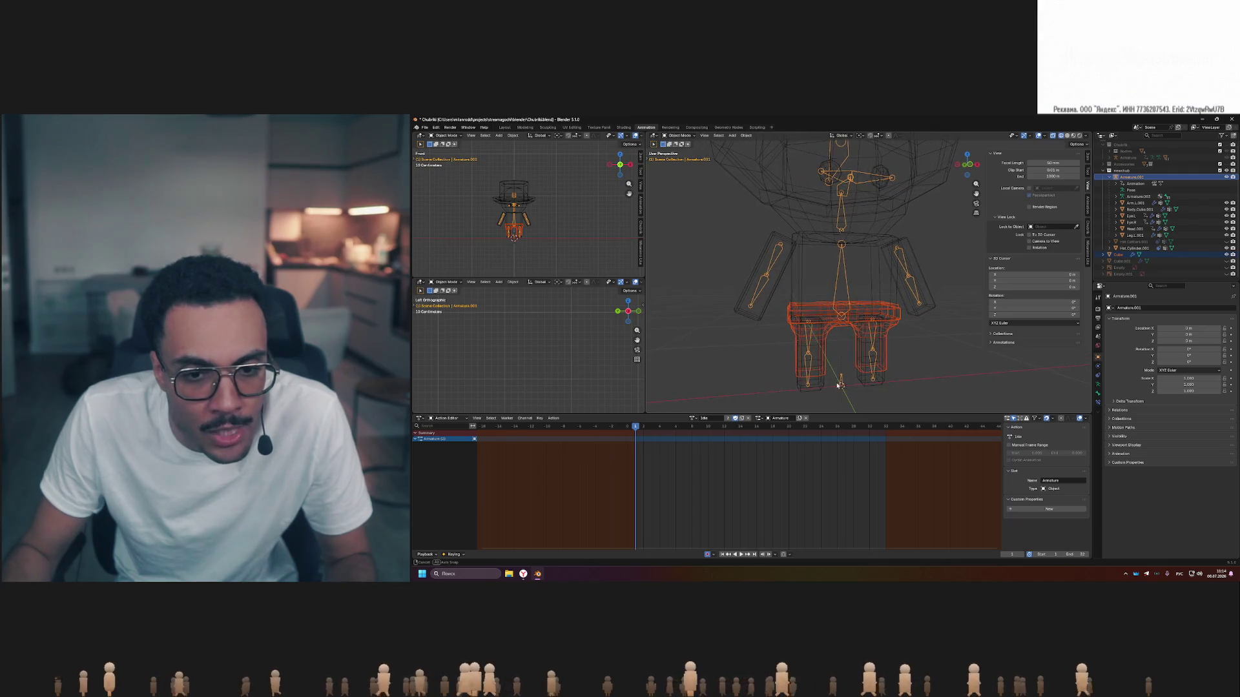
middle_drag(839, 385, 788, 397)
scroll(786, 397, down, 3)
mouse_move(810, 360)
middle_down()
mouse_move(830, 392)
mouse_move(839, 349)
middle_up()
scroll(839, 344, up, 2)
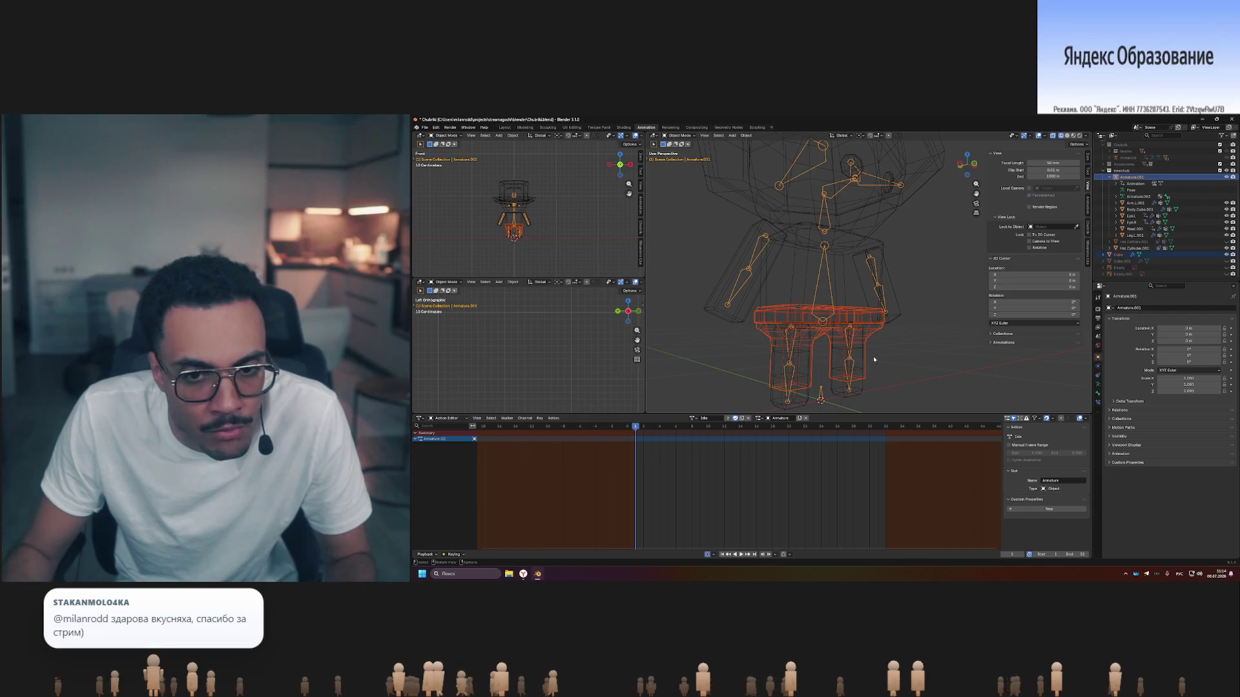
Frame the whole rig frontally and turn wireframe display off to show solid geometry.
middle_drag(873, 355, 817, 286)
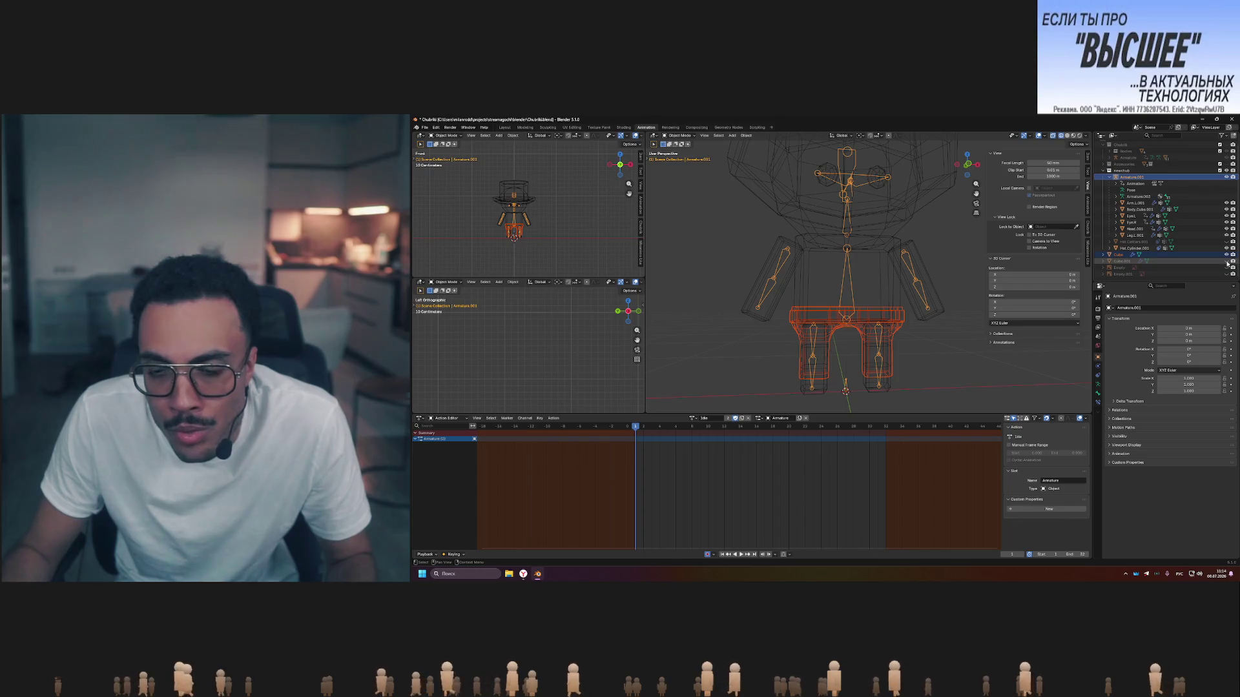
middle_drag(929, 279, 855, 259)
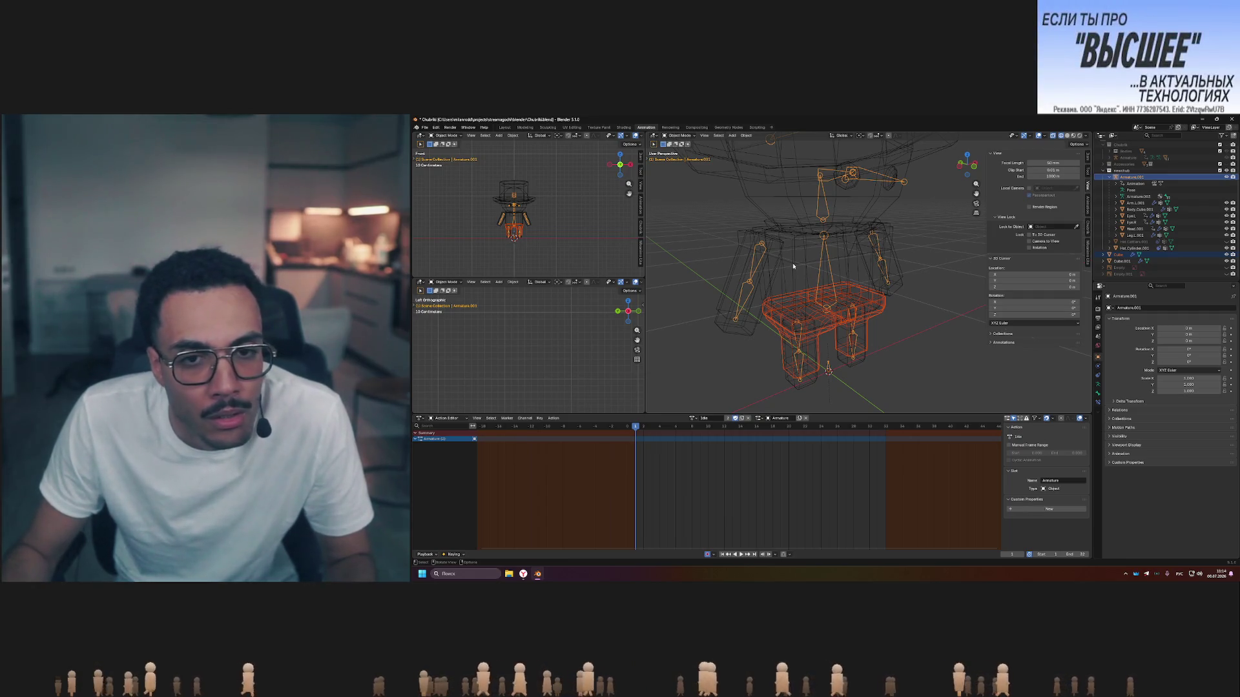
middle_drag(851, 273, 832, 235)
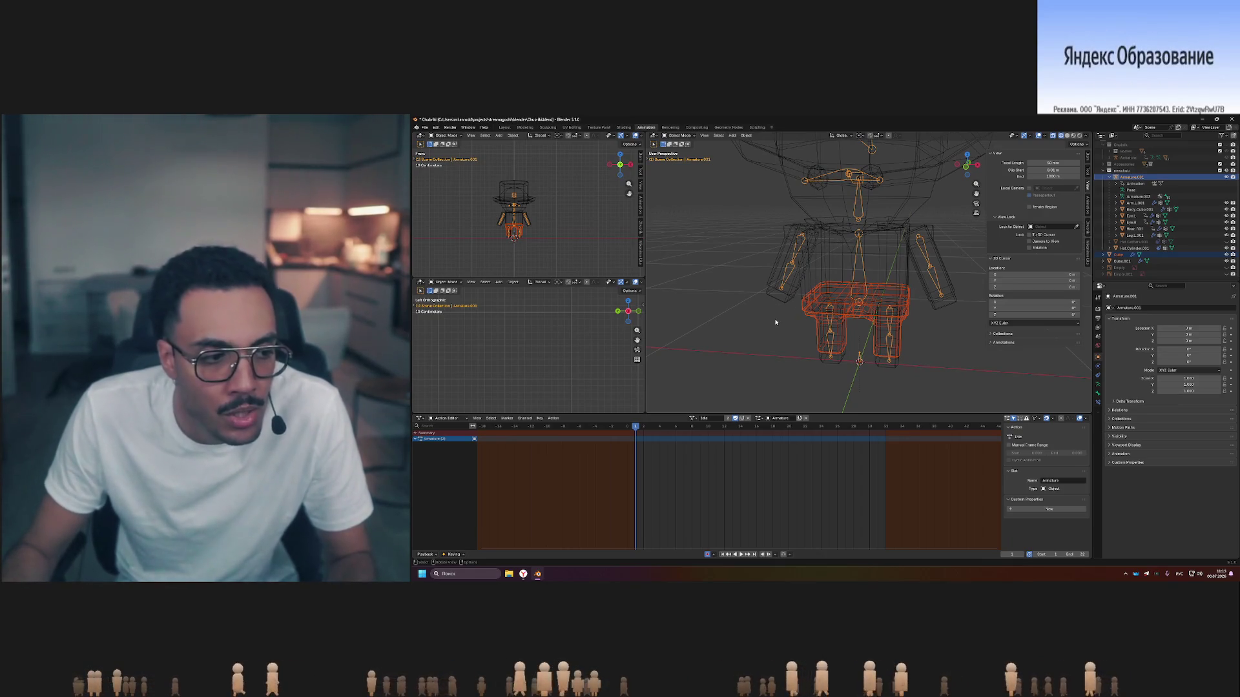
scroll(884, 295, down, 3)
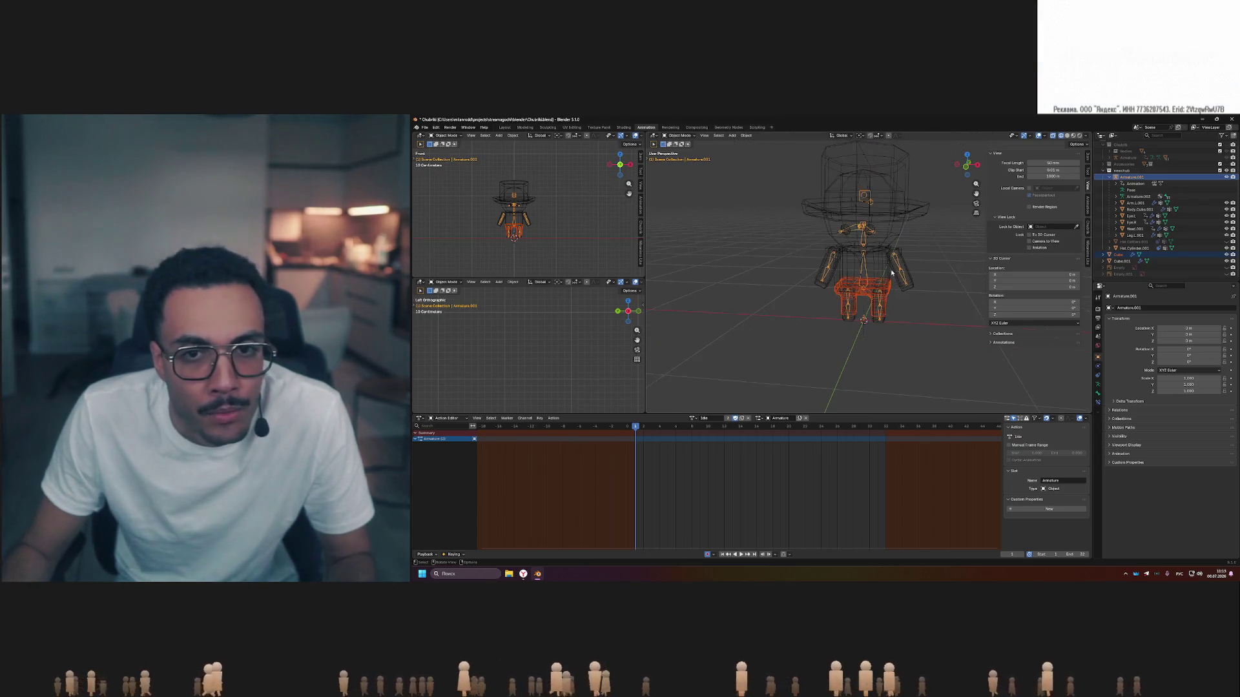
click(1065, 136)
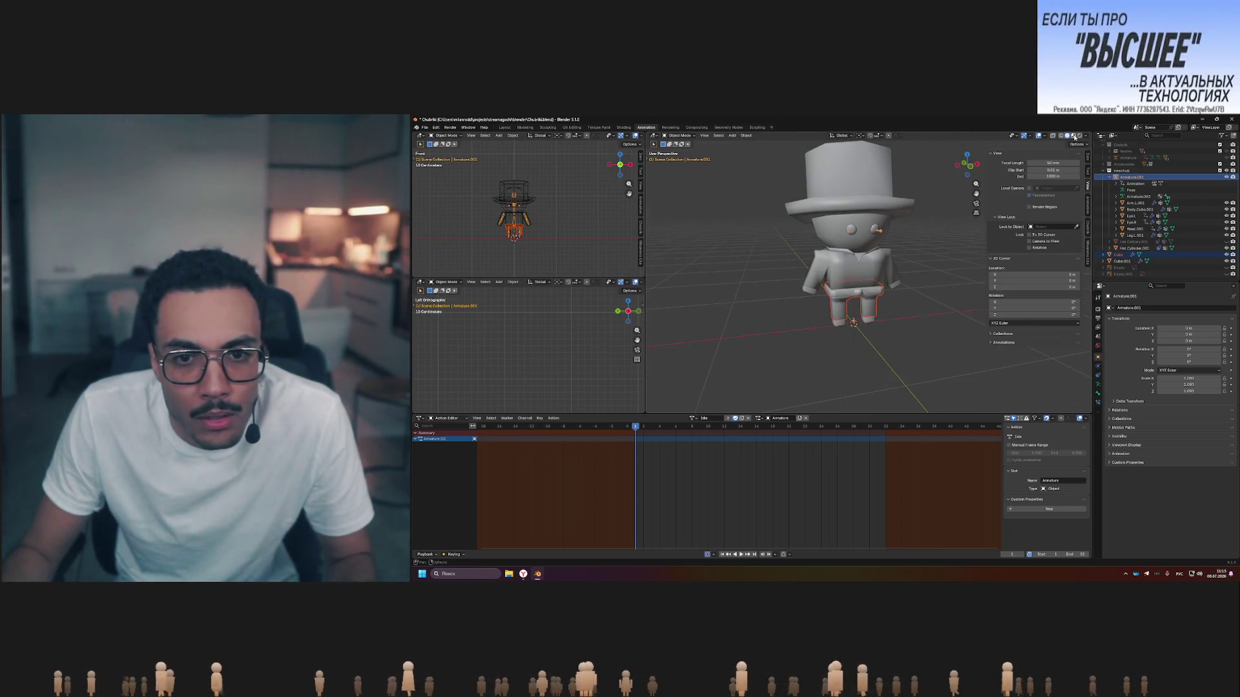
Switch the viewport to Material Preview so the shirt, jeans, hair and skin colours show.
click(1074, 136)
scroll(871, 252, up, 3)
scroll(872, 252, up, 2)
click(1066, 136)
mouse_move(969, 243)
middle_down()
mouse_move(925, 223)
mouse_move(834, 262)
middle_up()
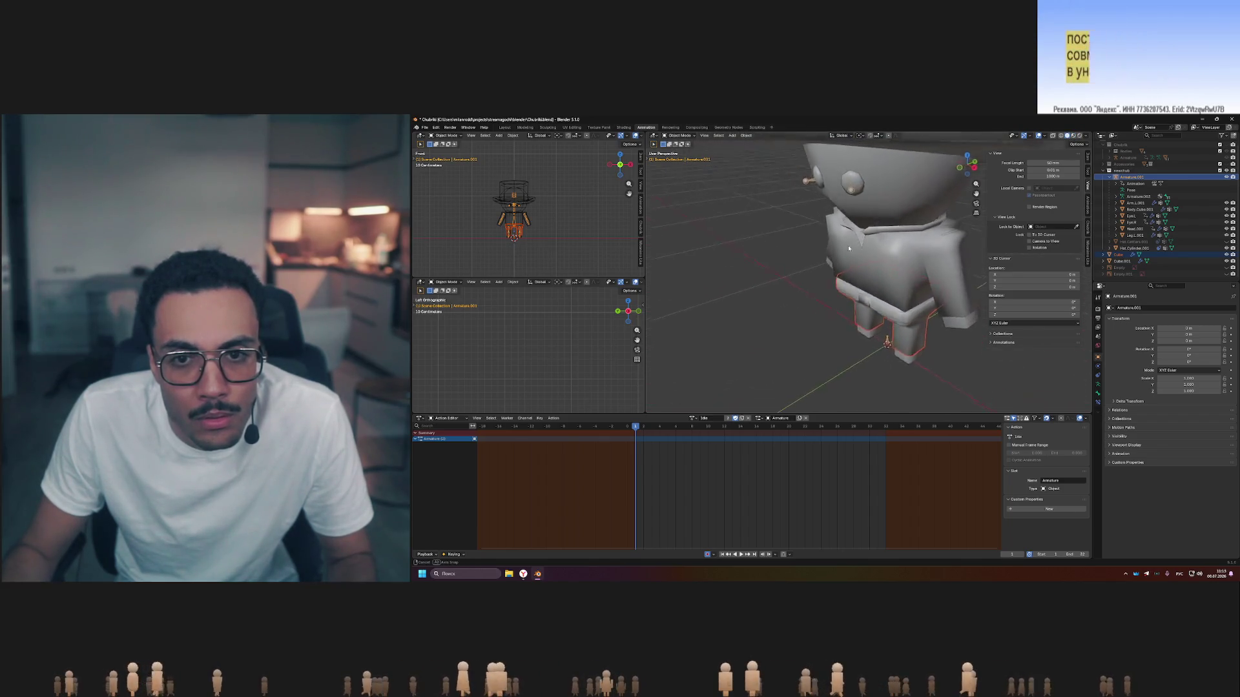
mouse_move(835, 261)
middle_down()
mouse_move(913, 246)
mouse_move(865, 248)
middle_up()
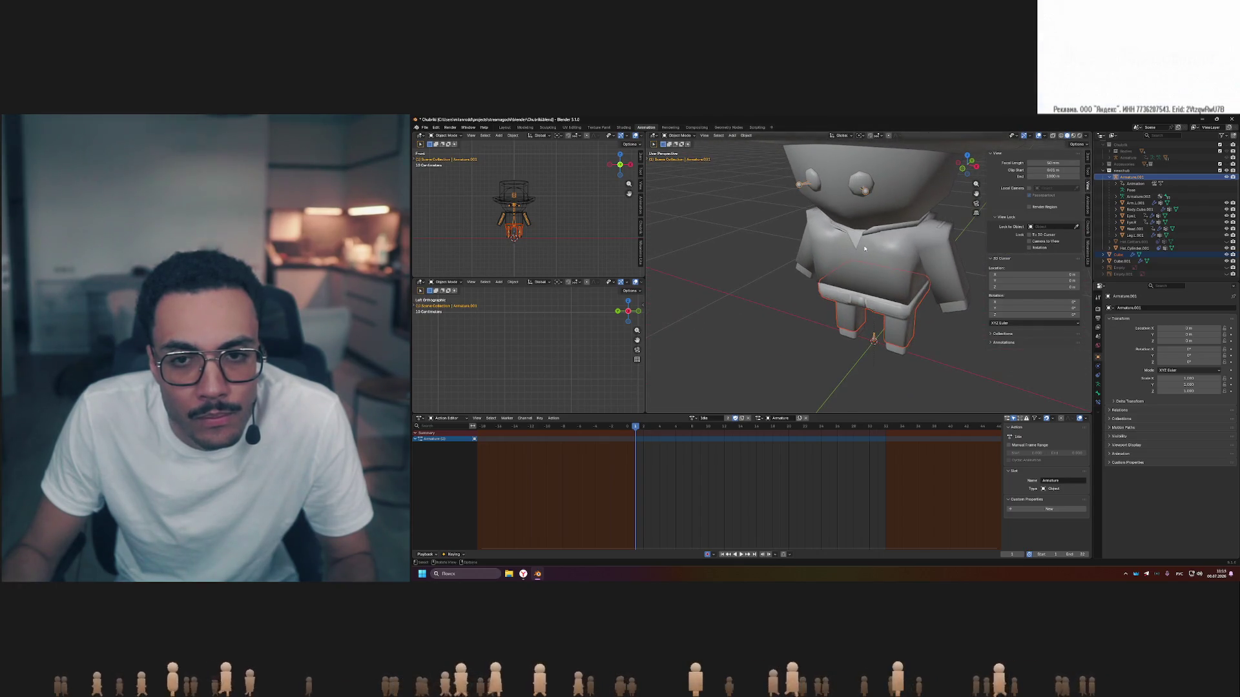
click(1074, 135)
mouse_move(902, 290)
middle_down()
mouse_move(822, 386)
mouse_move(900, 317)
middle_up()
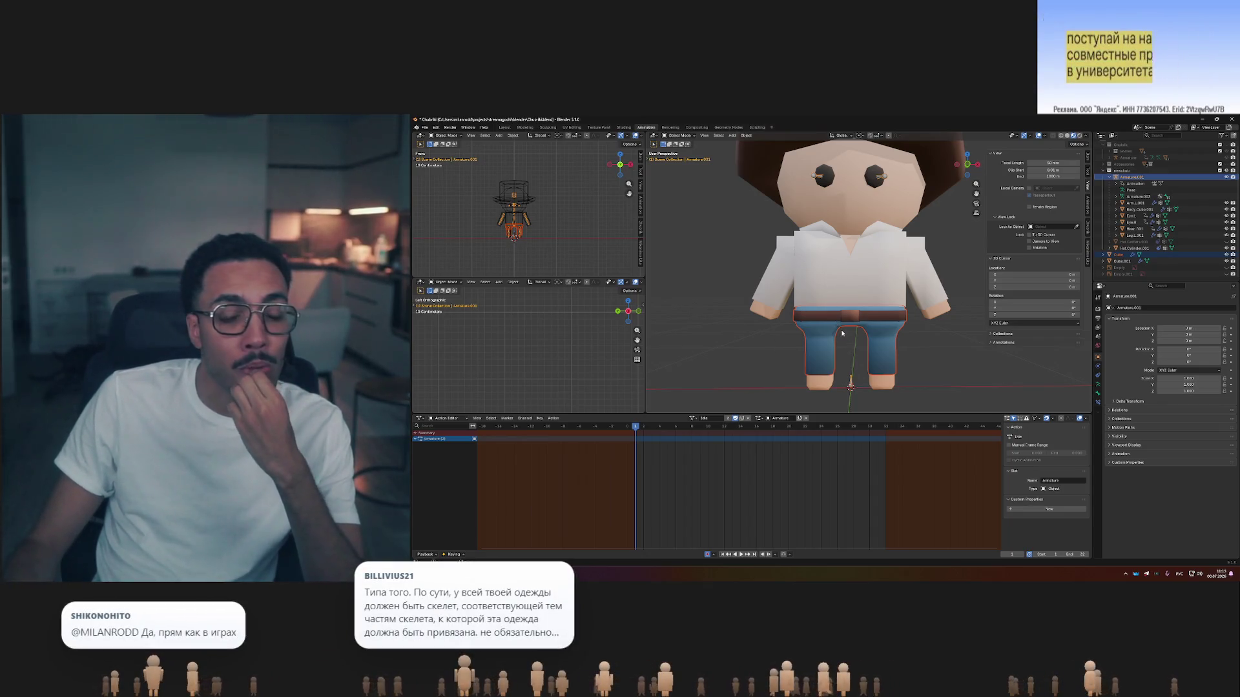
Select the pants, then the legs, and finally the brown hat as the active object.
click(878, 332)
click(859, 333)
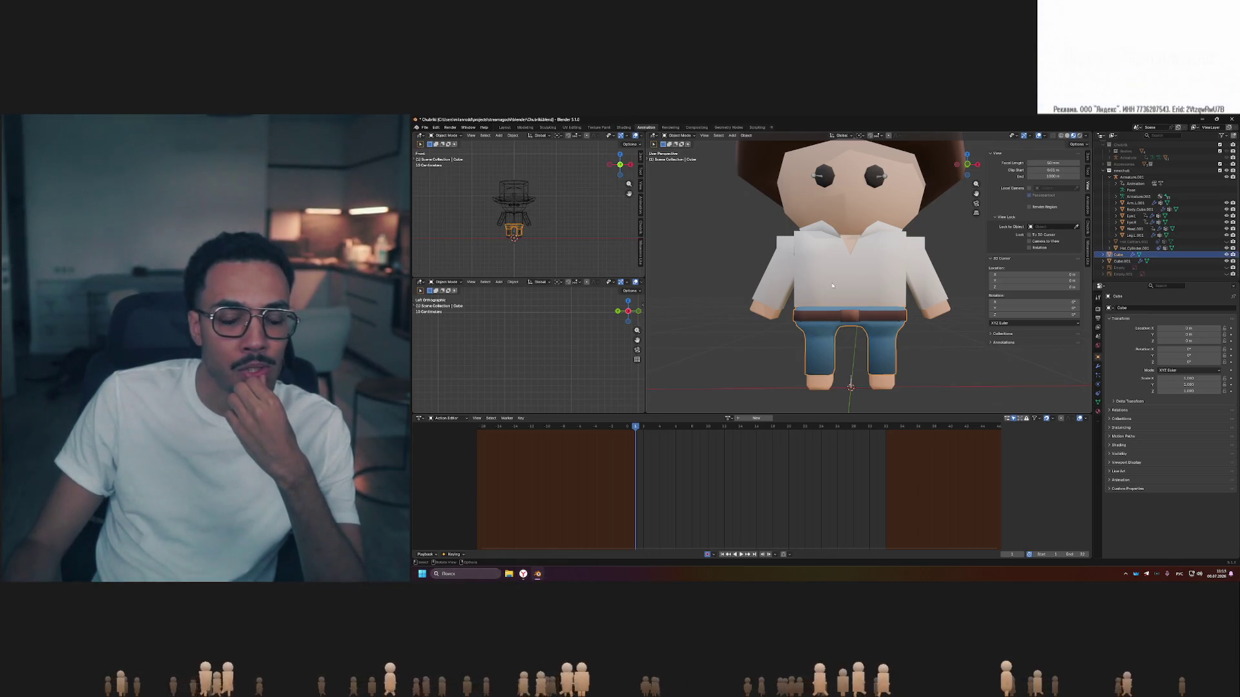
mouse_move(832, 283)
middle_down()
mouse_move(887, 310)
mouse_move(834, 332)
middle_up()
click(834, 332)
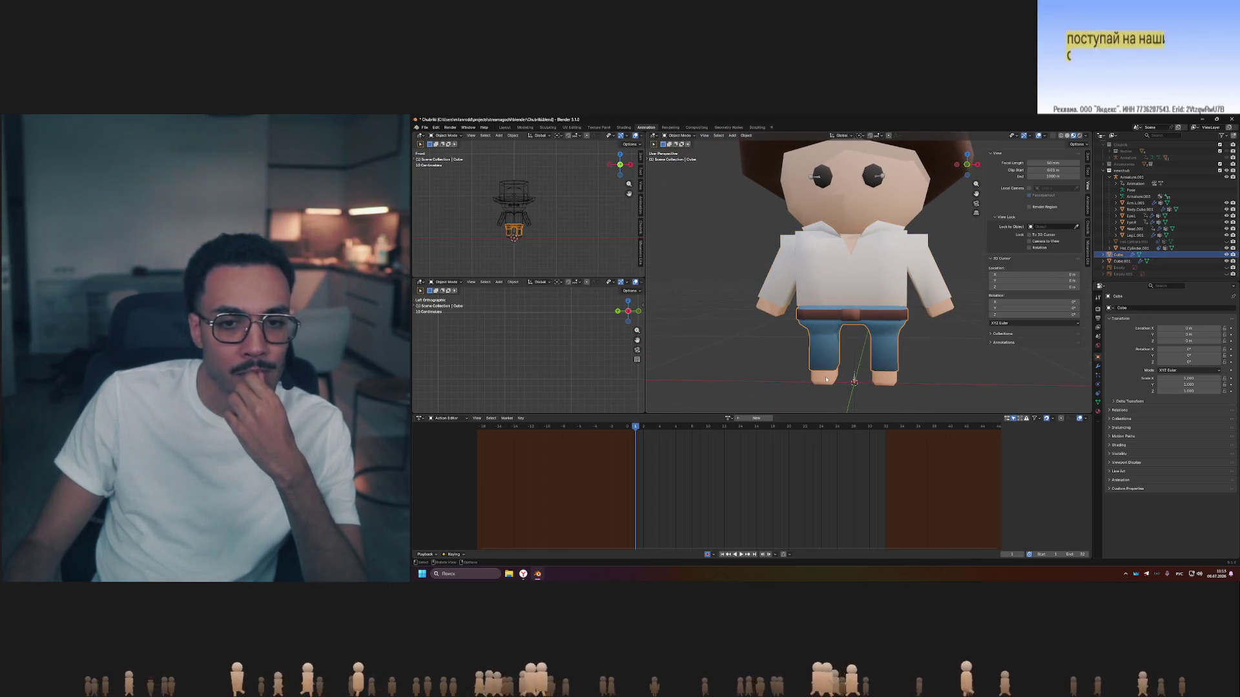
middle_drag(827, 289, 850, 213)
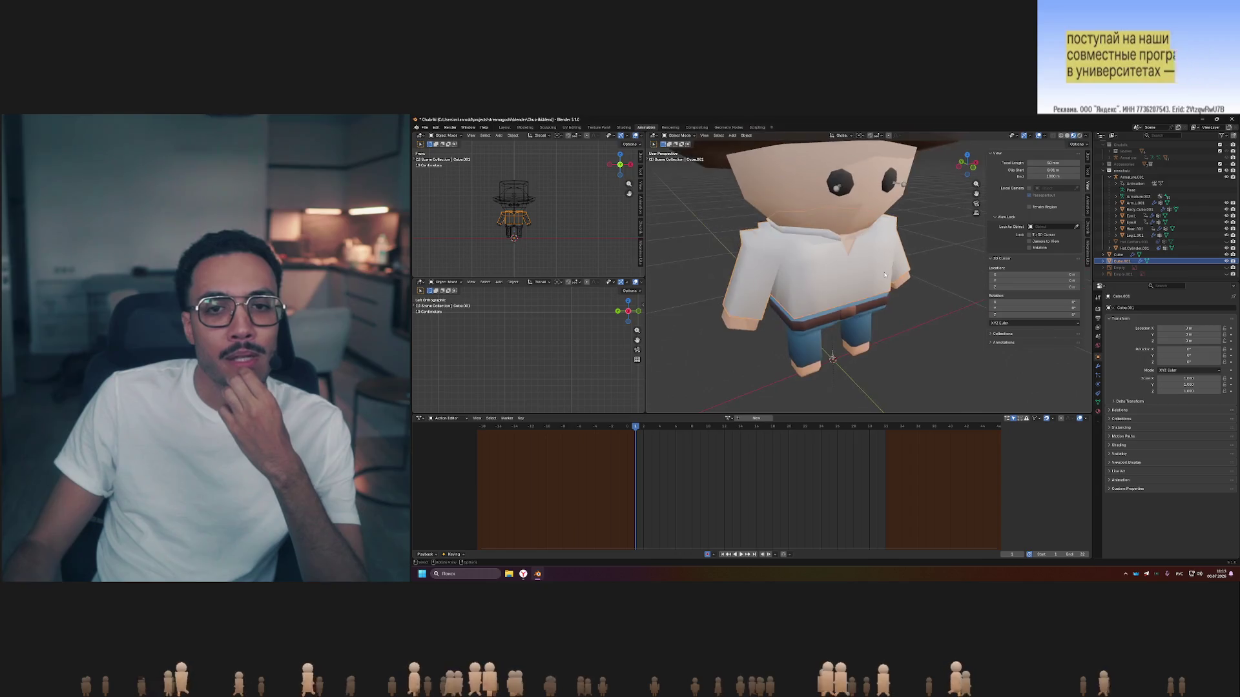
click(850, 213)
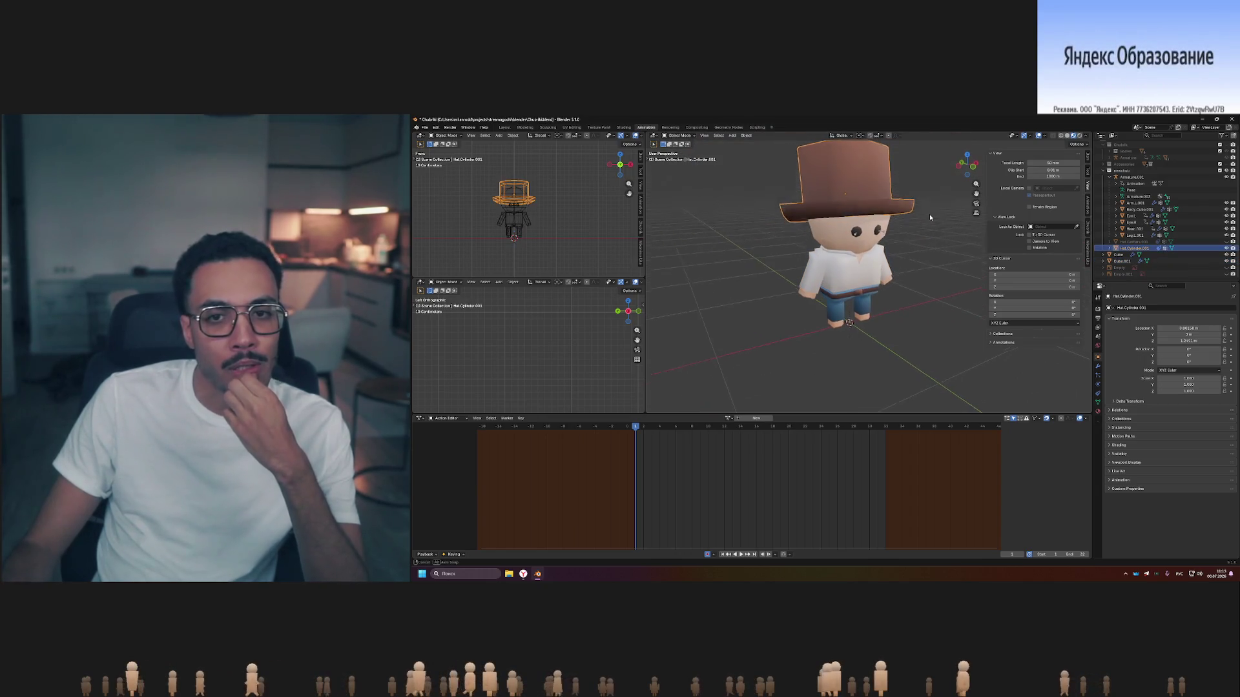
Orbit the cowboy through side, front and three-quarter views with the hat selected.
middle_drag(858, 199, 910, 199)
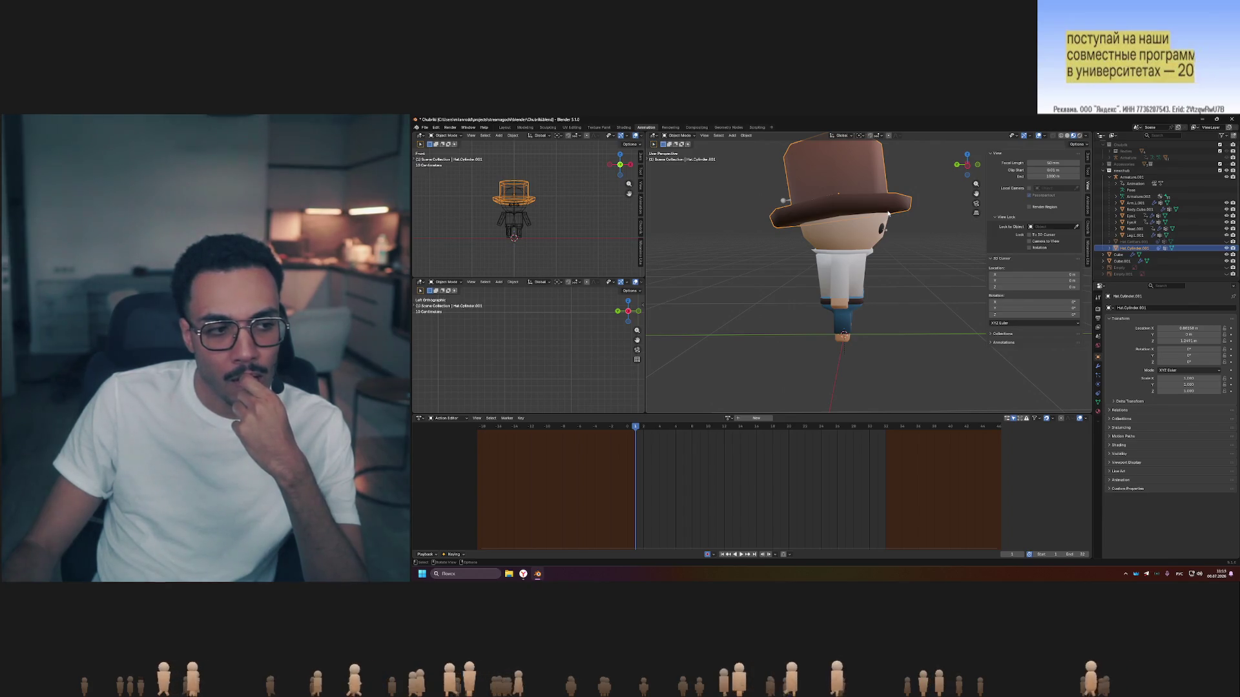
mouse_move(939, 256)
middle_down()
mouse_move(870, 253)
mouse_move(857, 206)
middle_up()
scroll(857, 236, up, 3)
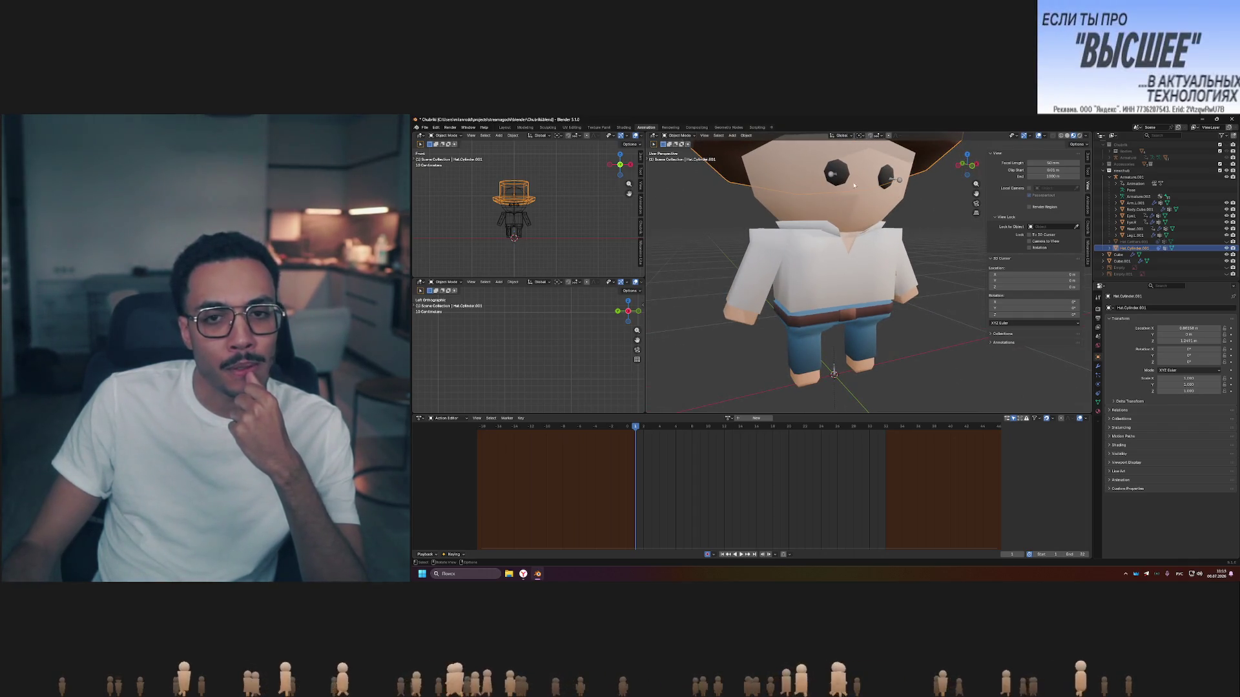
scroll(875, 192, down, 2)
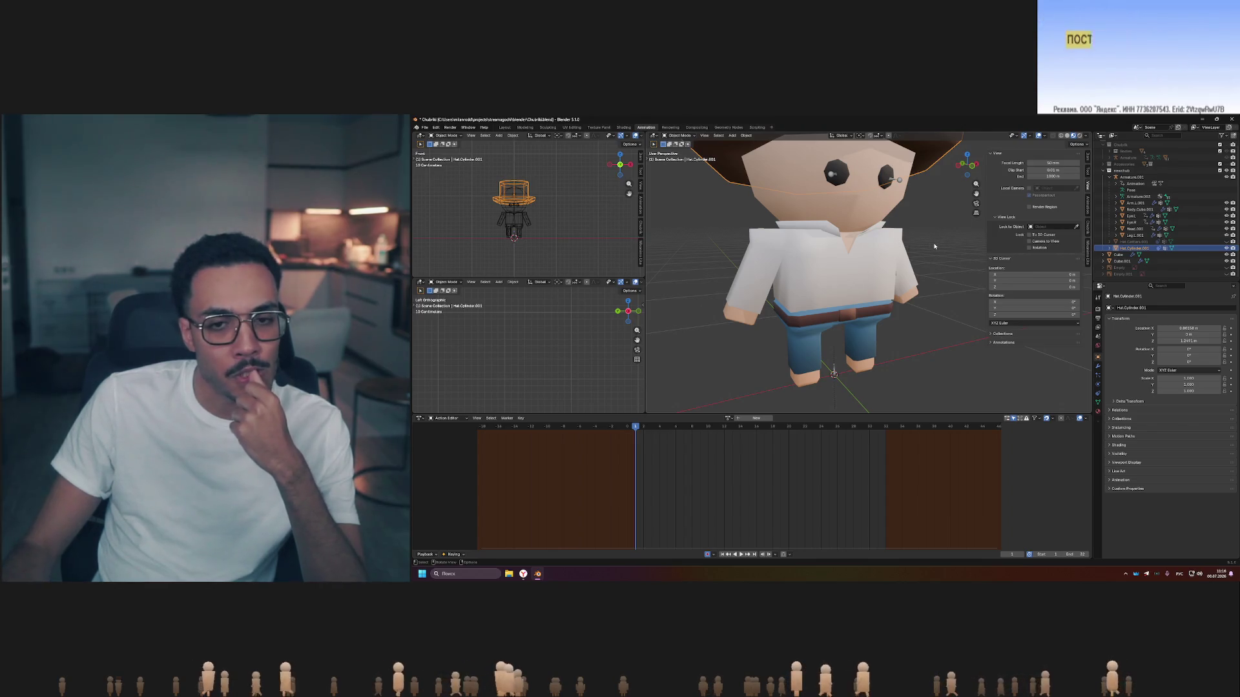
middle_drag(875, 192, 913, 263)
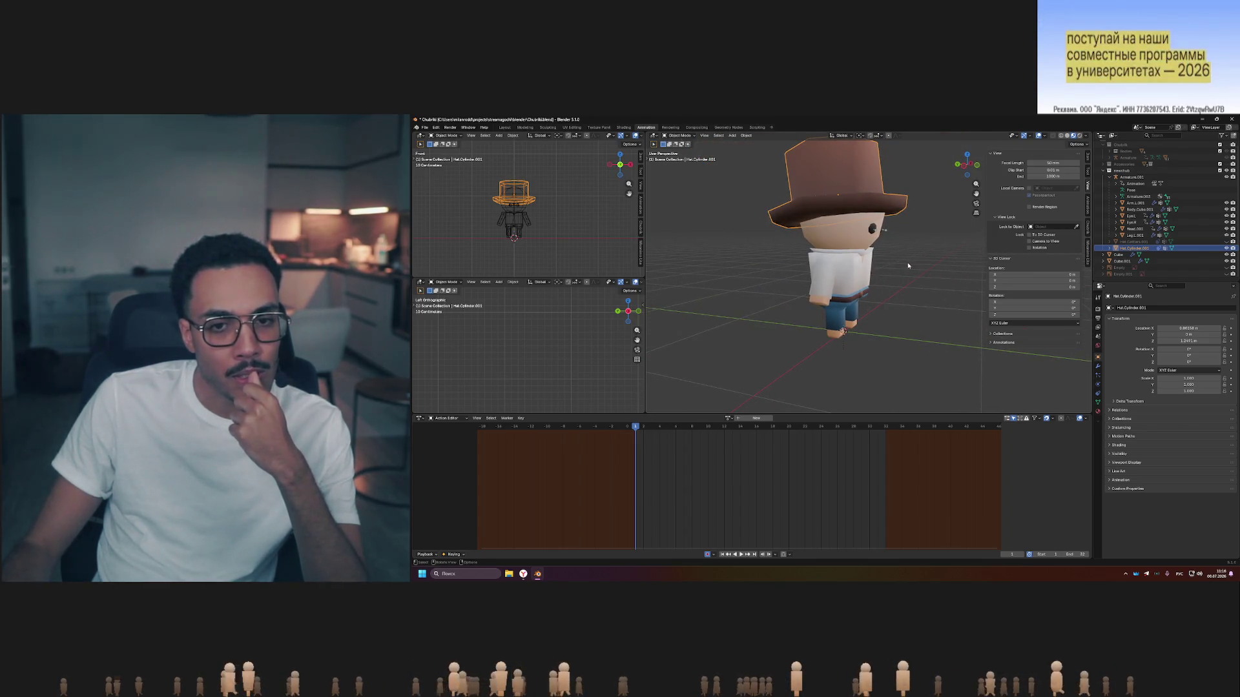
scroll(907, 262, down, 2)
middle_drag(922, 288, 836, 289)
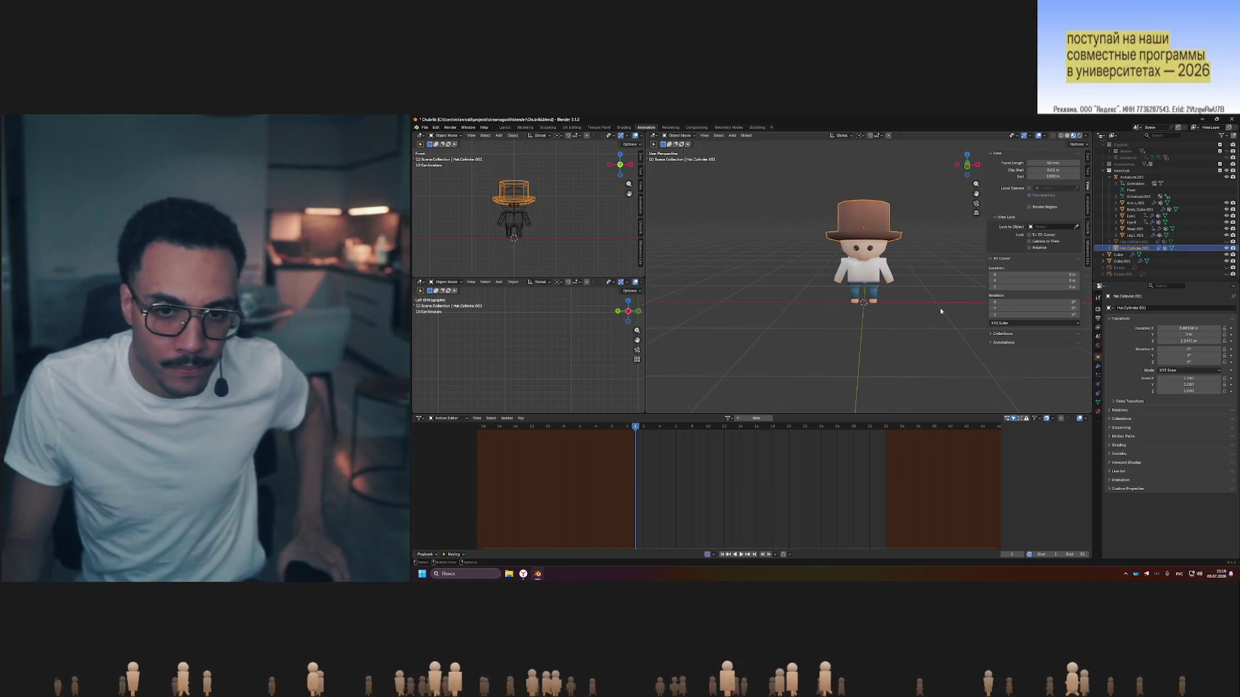
scroll(861, 302, up, 5)
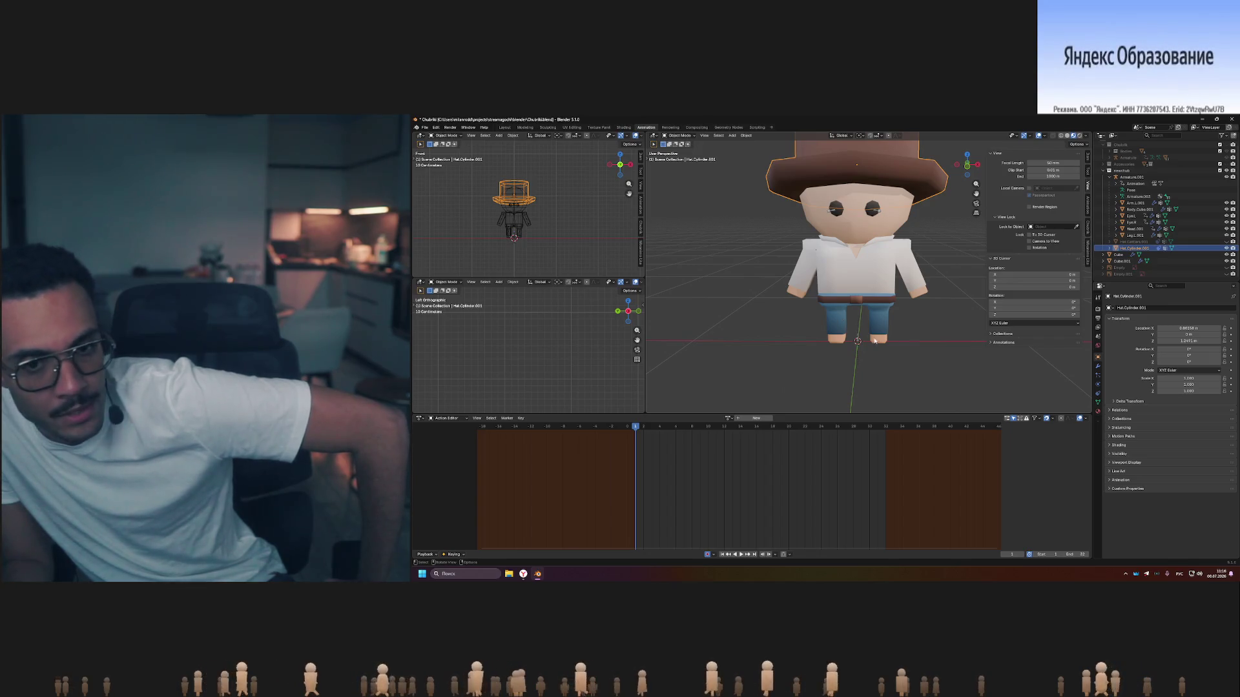
middle_drag(904, 323, 912, 360)
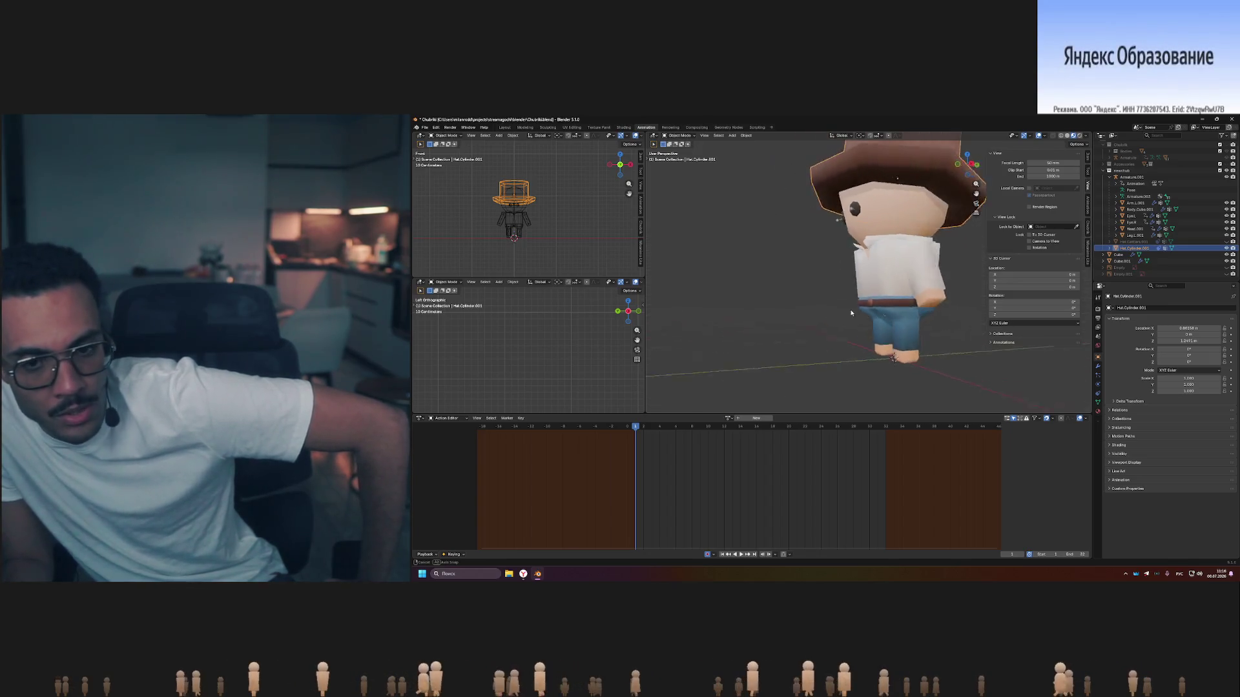
Select the Legs.001 object and inspect the character from above, below and front-on.
click(909, 355)
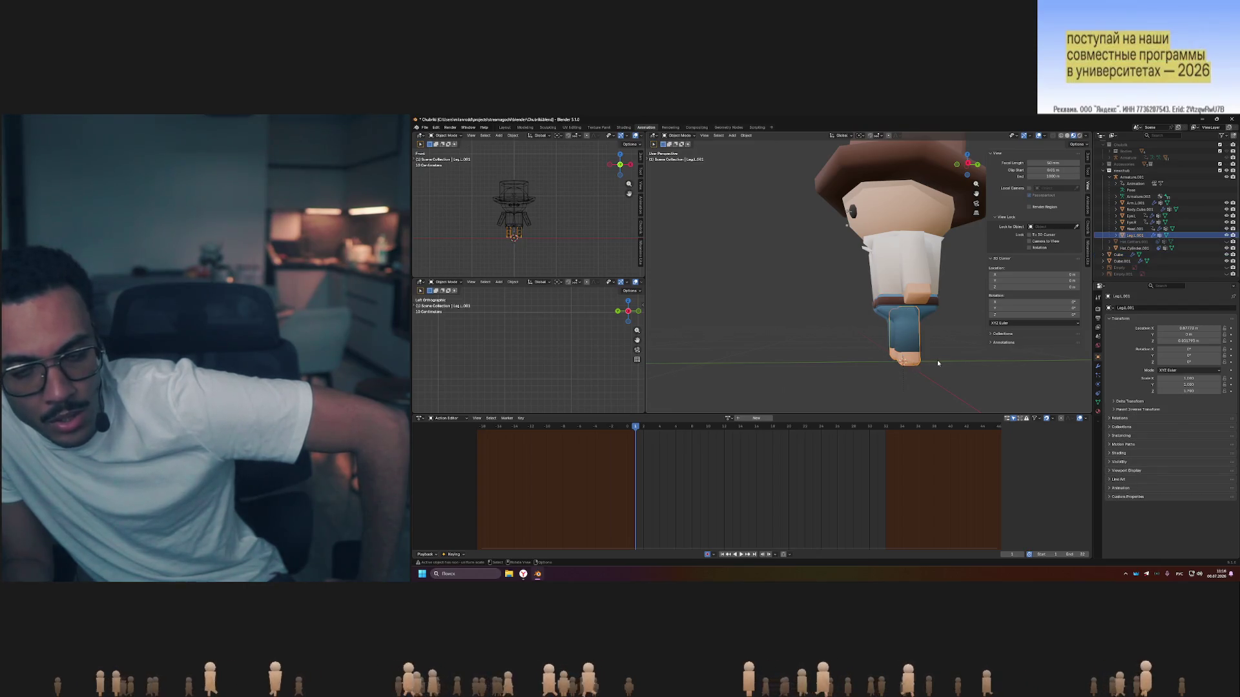
middle_drag(915, 353, 920, 283)
scroll(919, 283, down, 3)
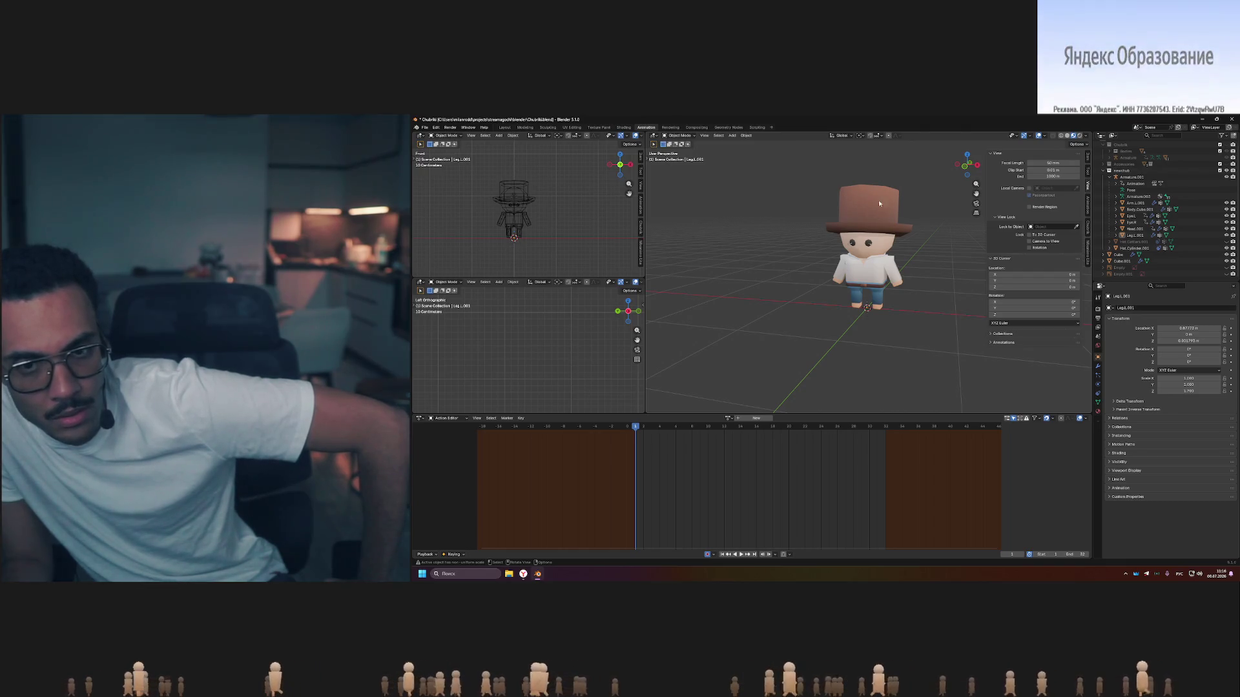
middle_drag(860, 195, 895, 327)
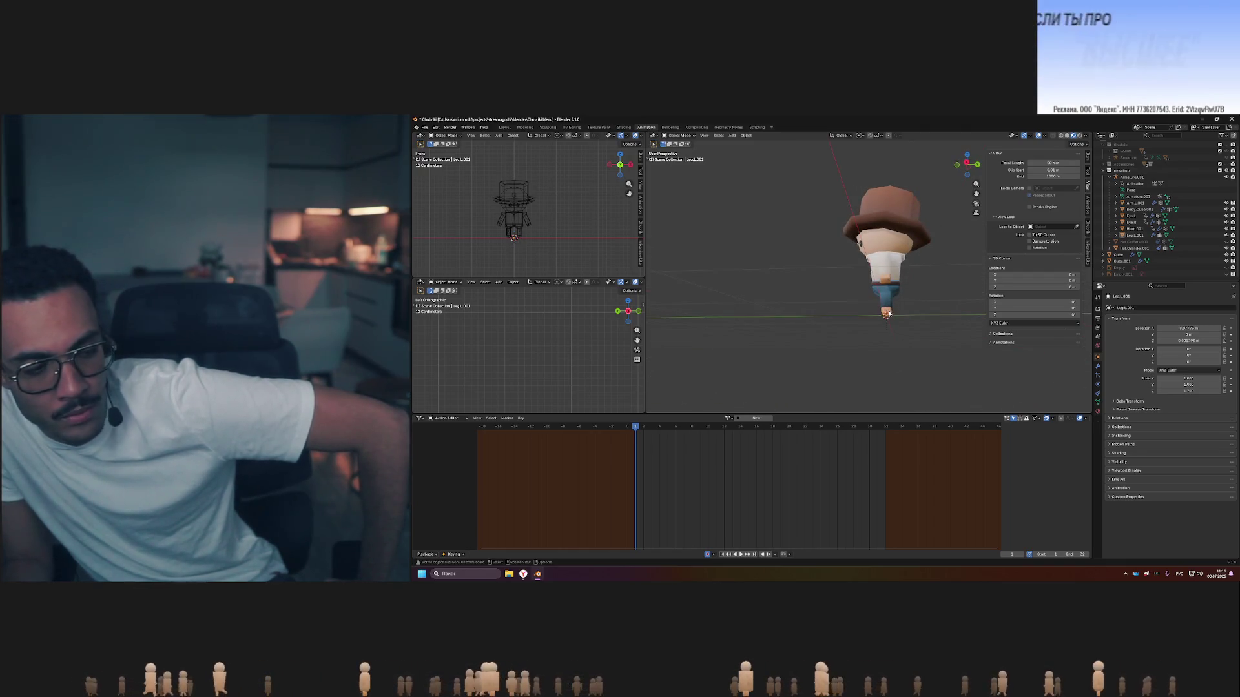
scroll(895, 312, up, 3)
middle_drag(895, 313, 924, 317)
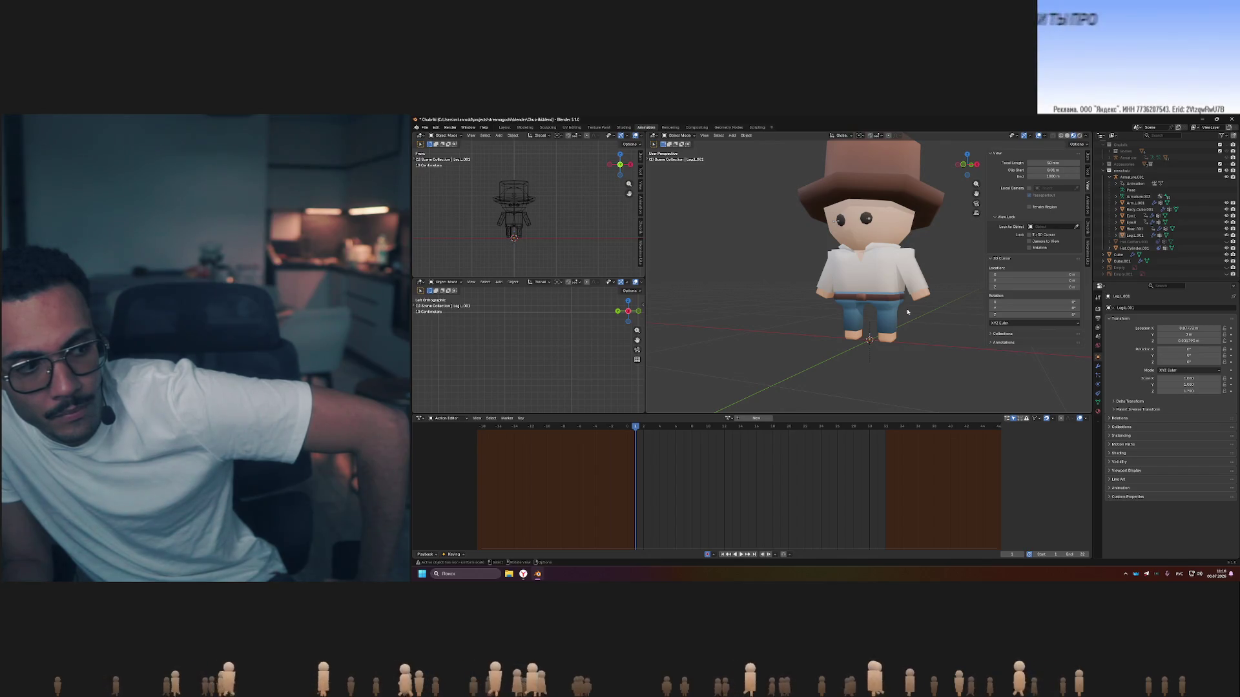
middle_drag(908, 311, 927, 311)
scroll(908, 310, down, 2)
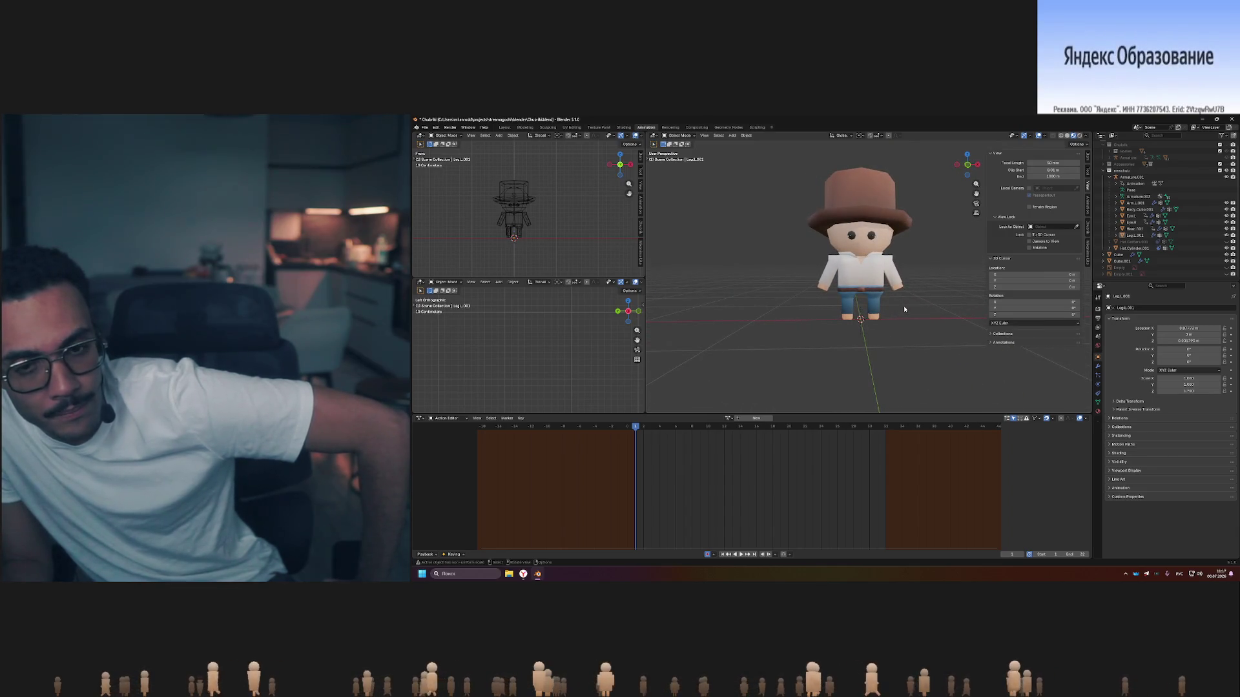
scroll(904, 305, up, 3)
scroll(897, 307, up, 2)
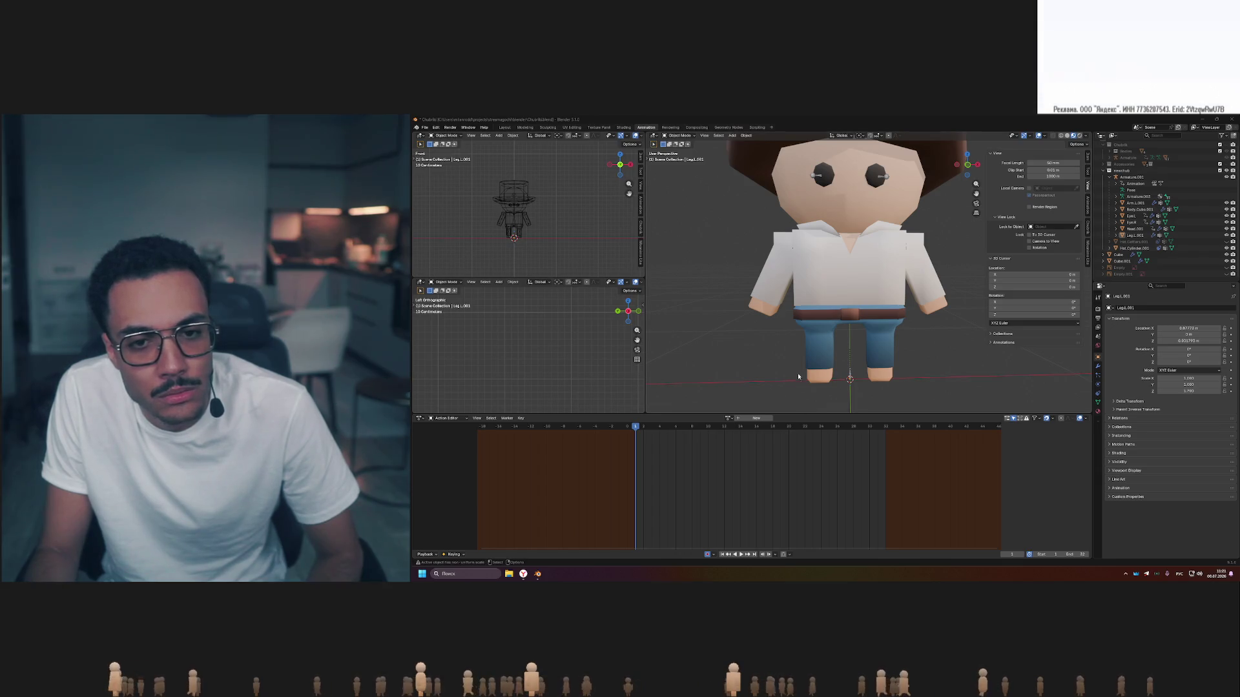
scroll(801, 378, down, 3)
Orbit from a low torso view up to a top-down view of the cowboy.
mouse_move(747, 359)
middle_down()
mouse_move(835, 352)
mouse_move(740, 351)
middle_up()
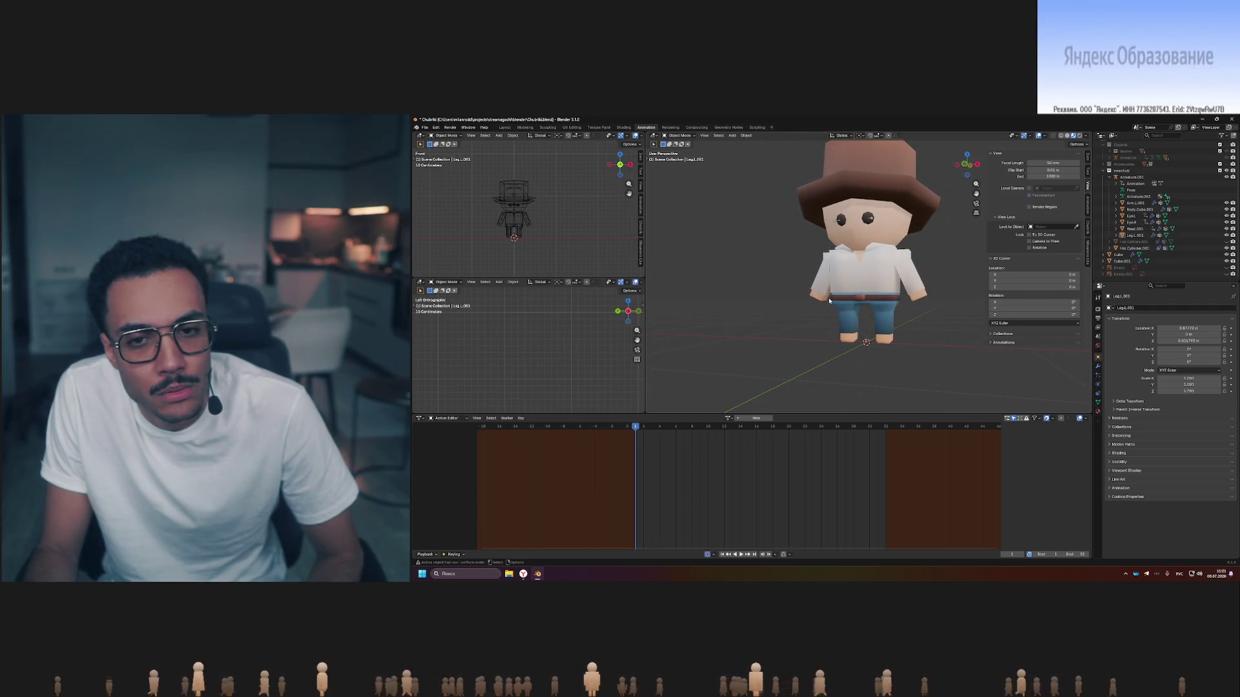
scroll(830, 299, up, 4)
mouse_move(825, 304)
middle_down()
mouse_move(828, 314)
mouse_move(758, 325)
middle_up()
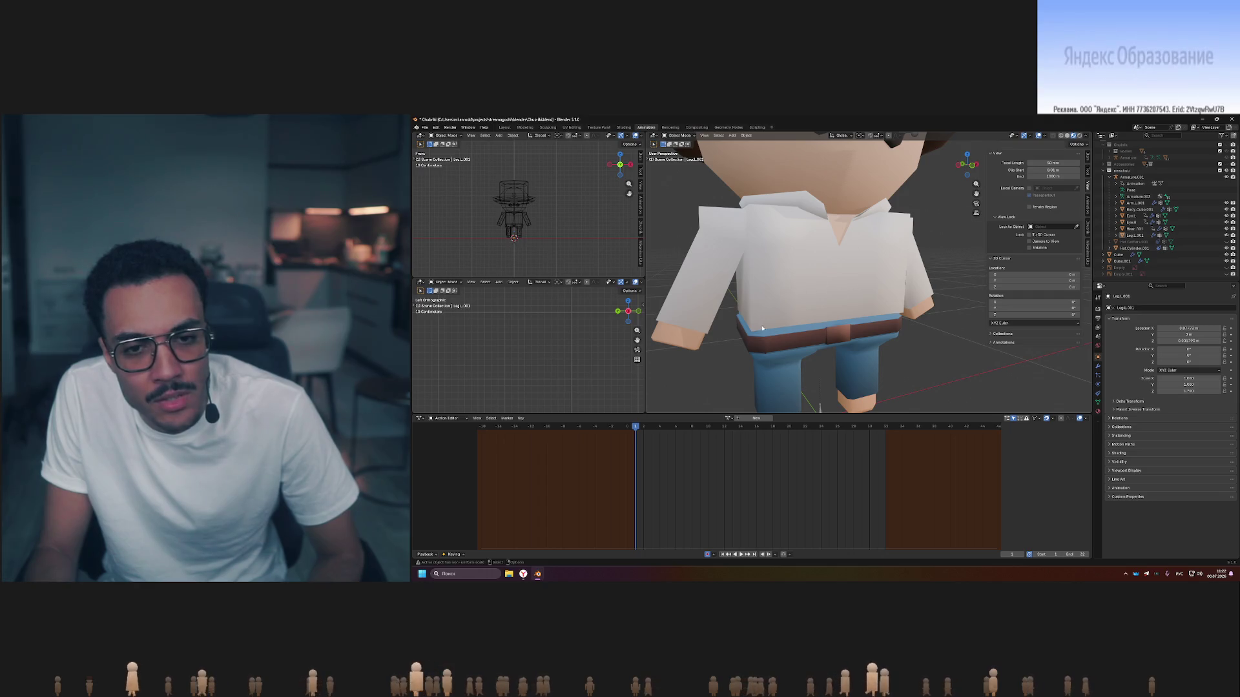
mouse_move(751, 332)
middle_down()
mouse_move(815, 326)
mouse_move(755, 332)
middle_up()
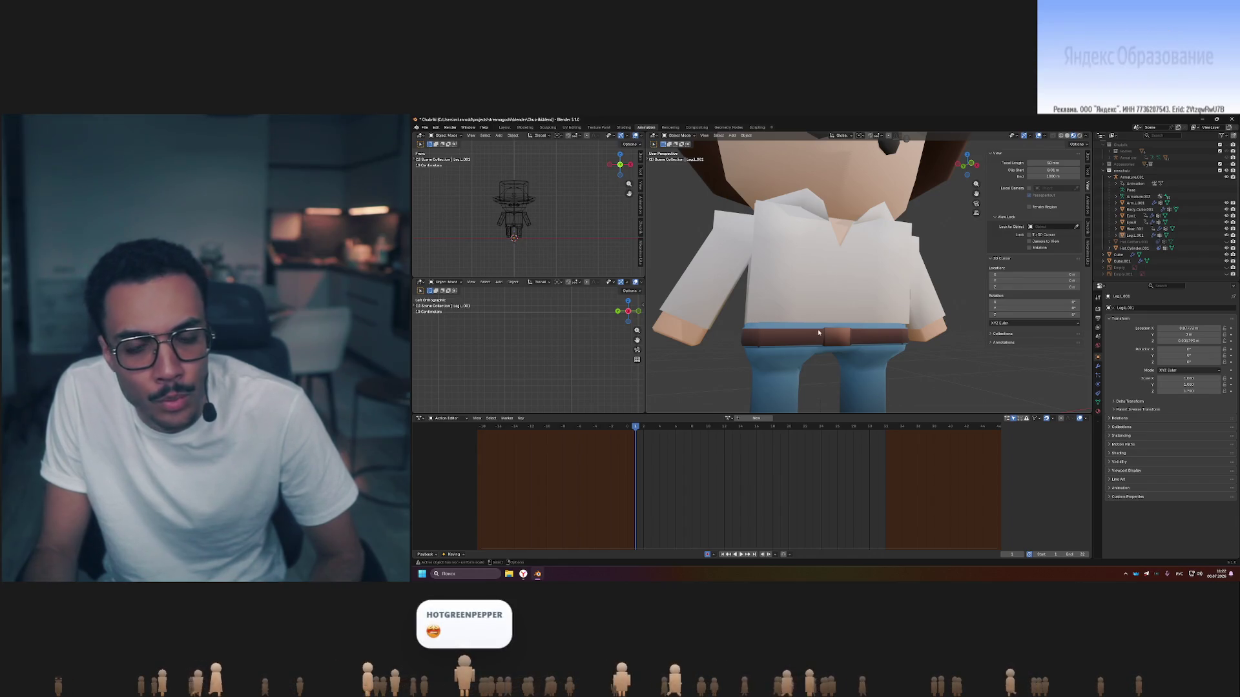
mouse_move(820, 333)
middle_down()
mouse_move(874, 273)
mouse_move(799, 342)
mouse_move(861, 352)
middle_up()
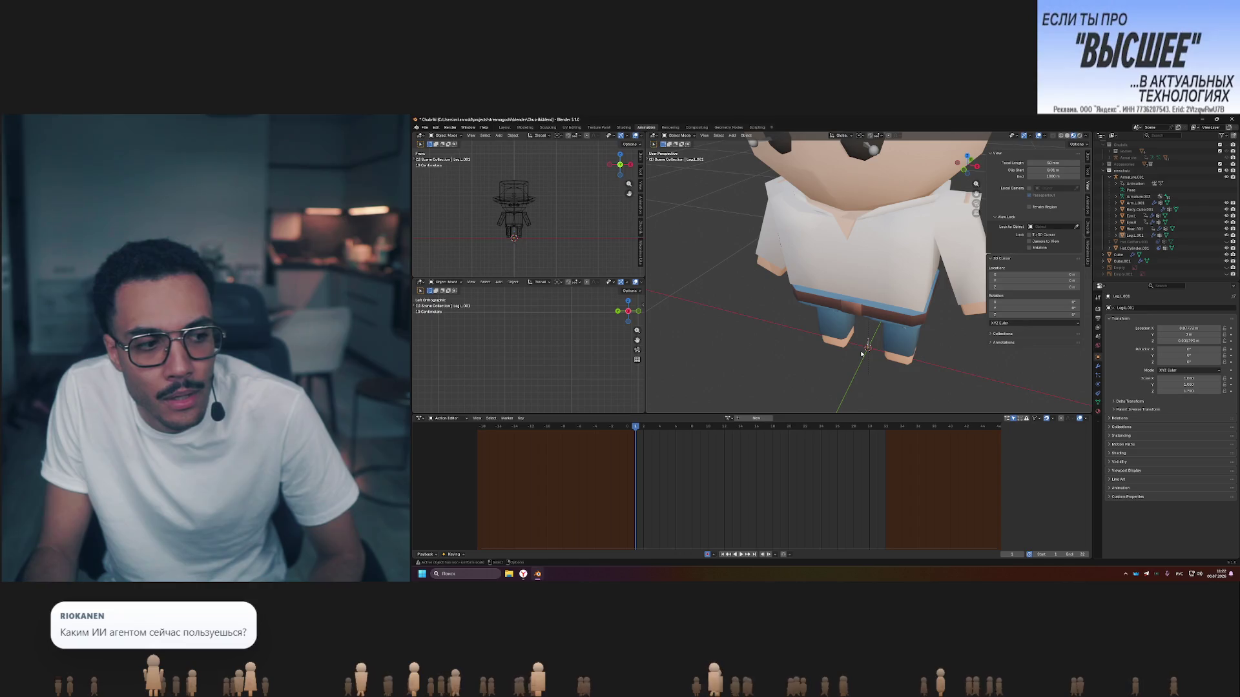
scroll(861, 353, down, 2)
middle_drag(858, 349, 875, 247)
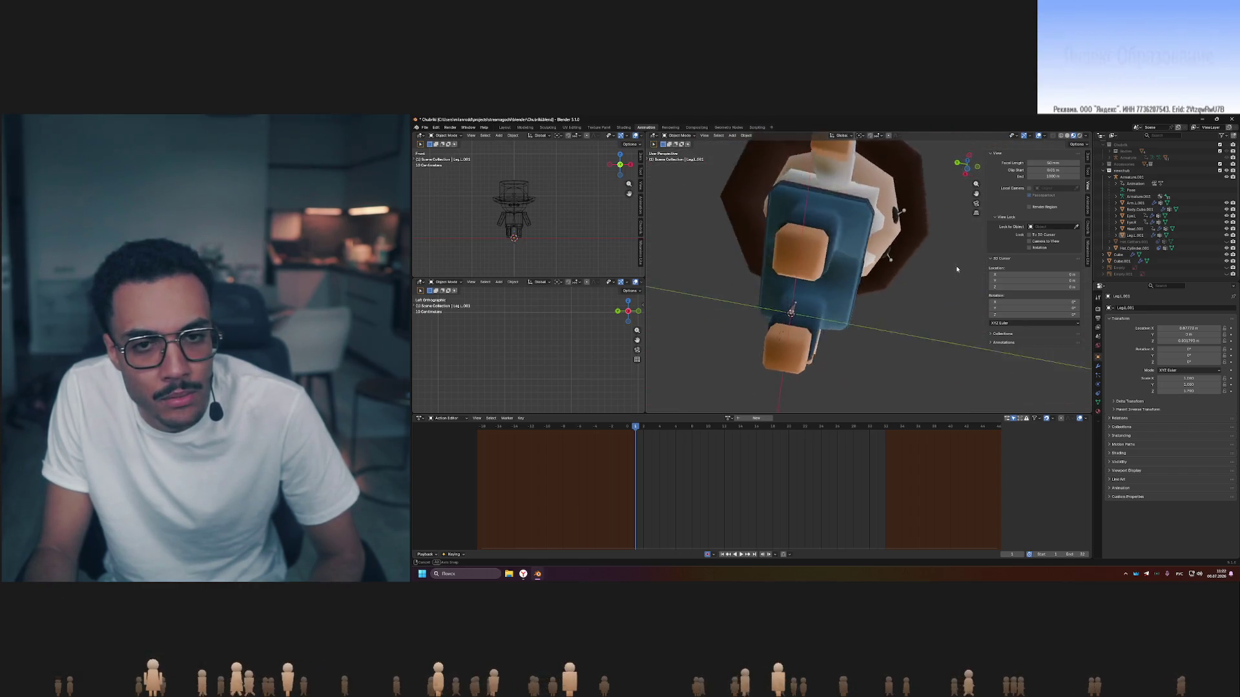
Orbit around the underside and top, then select the cowboy's jeans mesh (Cube).
mouse_move(875, 247)
middle_down()
mouse_move(978, 283)
mouse_move(880, 281)
middle_up()
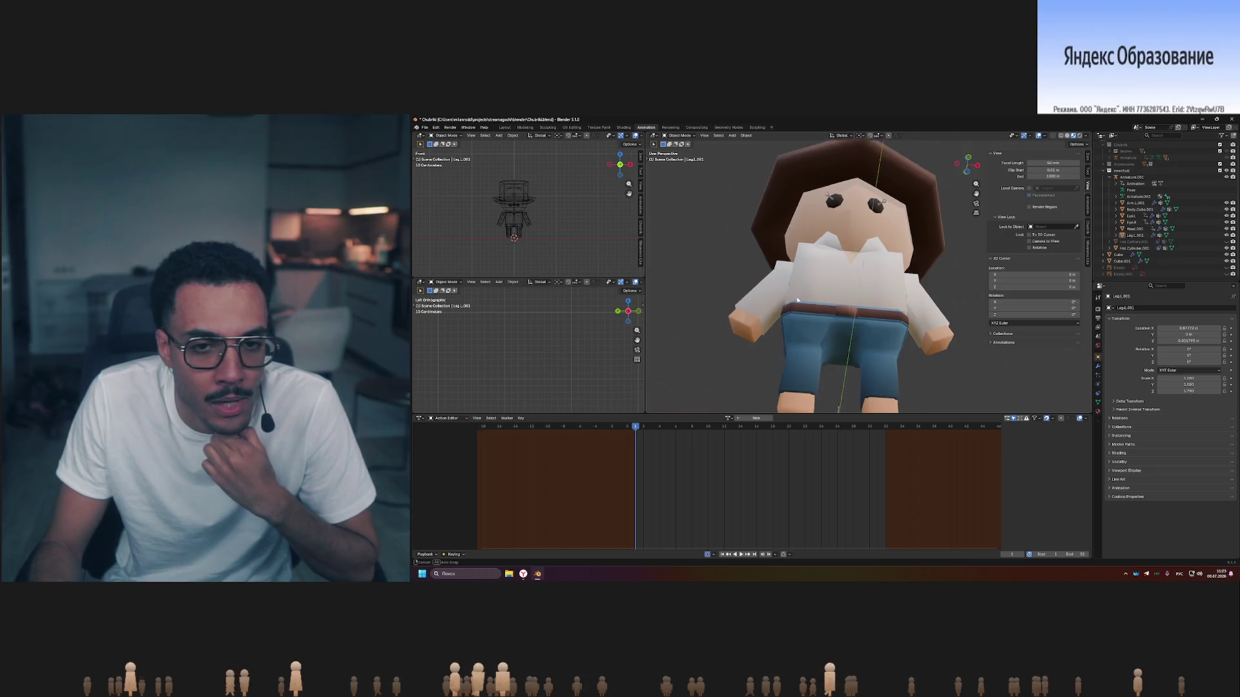
middle_drag(795, 299, 807, 334)
middle_drag(792, 273, 819, 350)
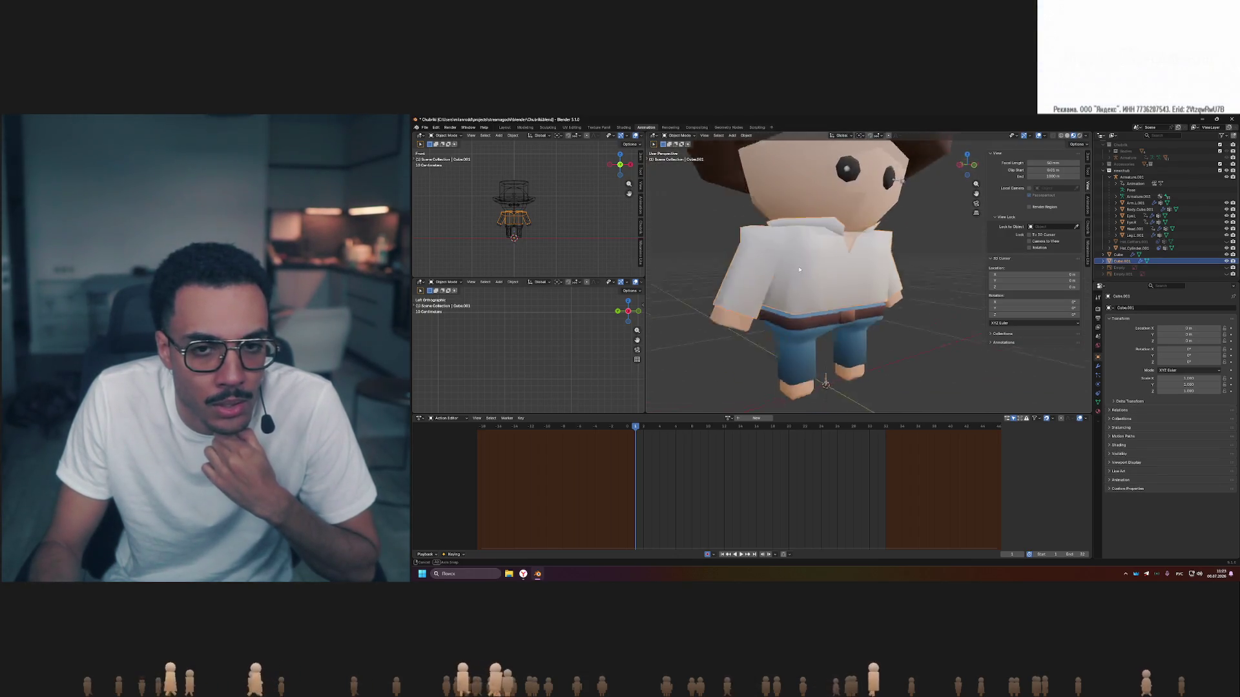
click(820, 351)
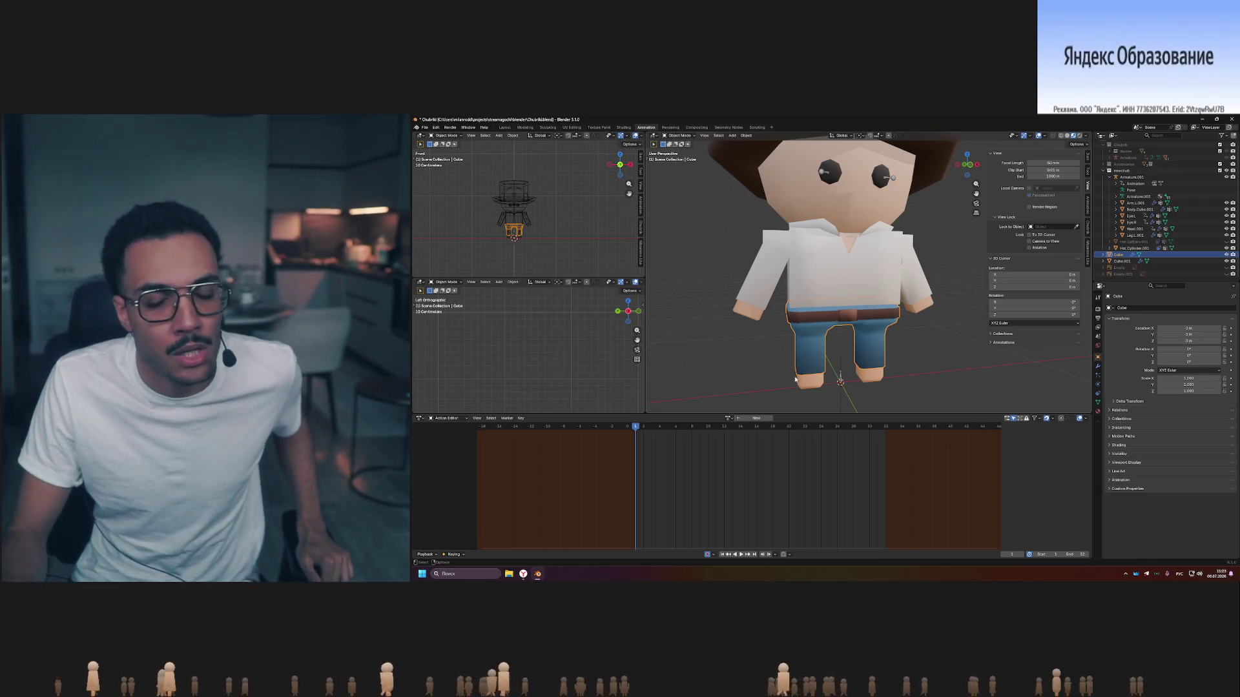
middle_drag(902, 326, 880, 335)
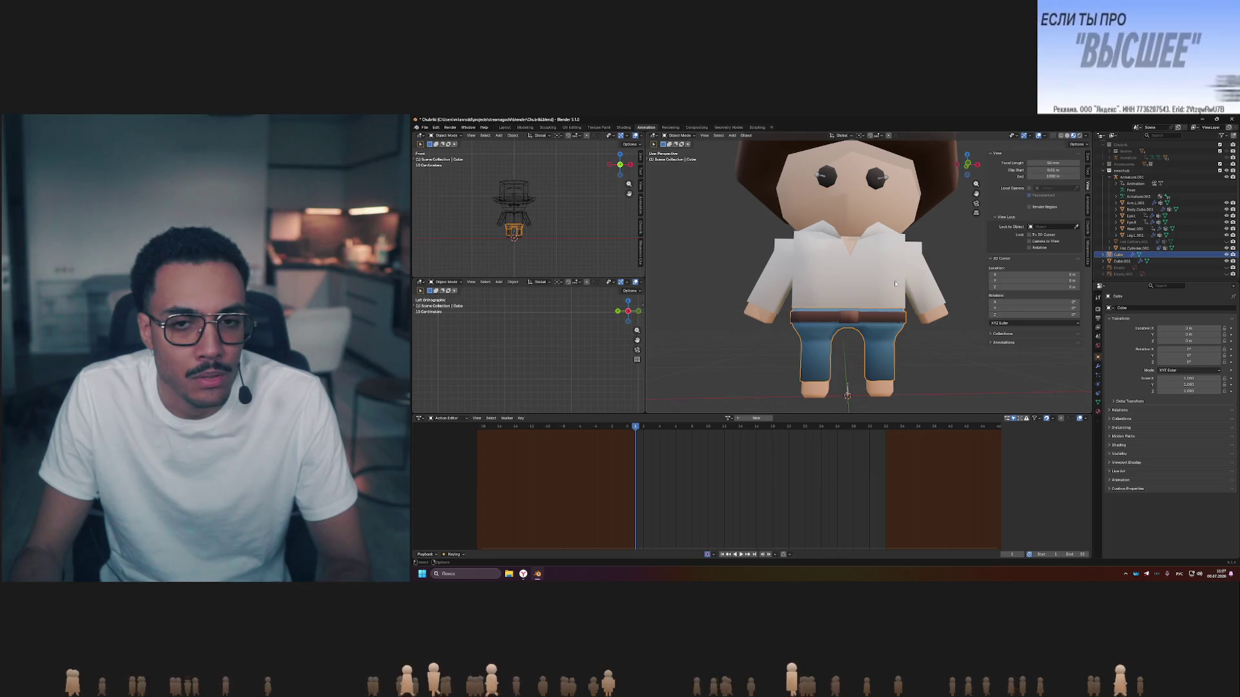
mouse_move(791, 245)
middle_down()
mouse_move(880, 270)
mouse_move(857, 264)
middle_up()
click(857, 264)
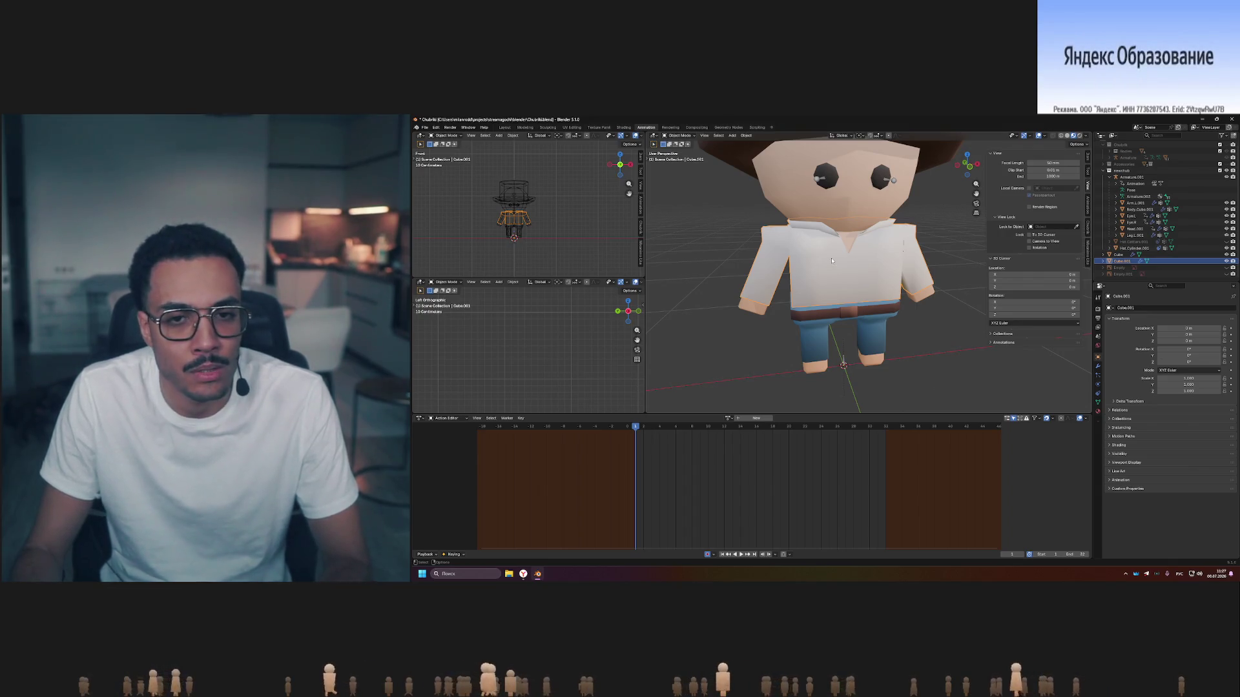
click(742, 219)
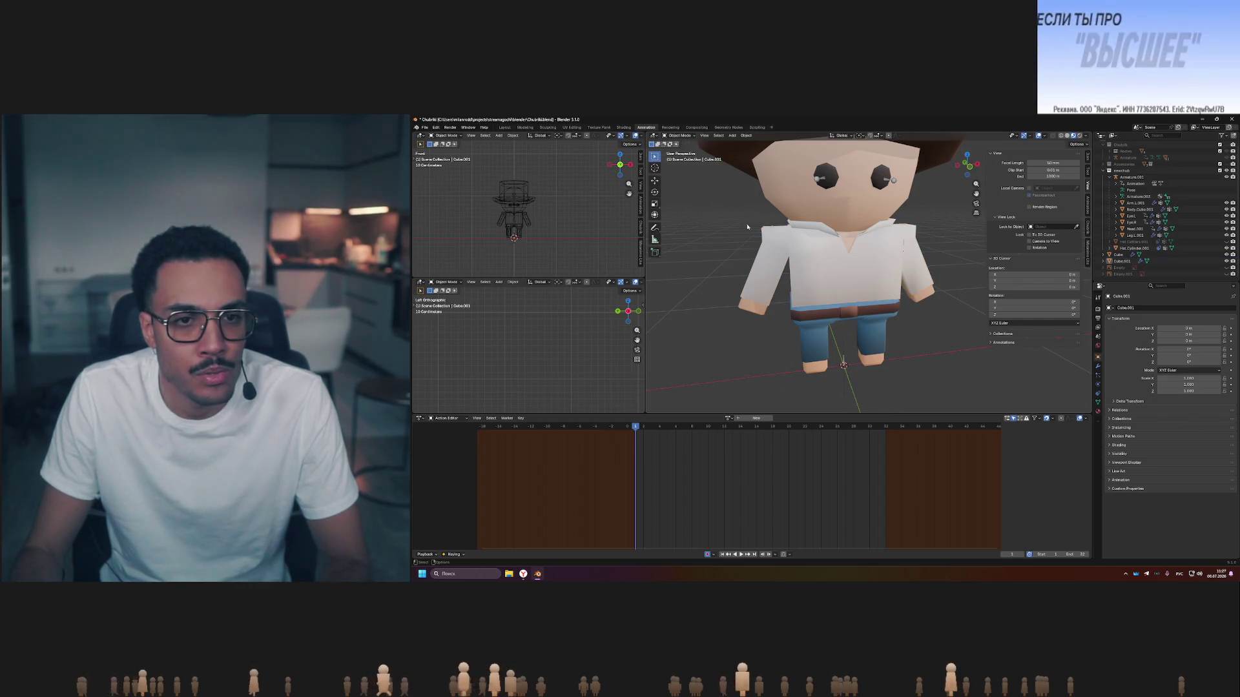
click(829, 281)
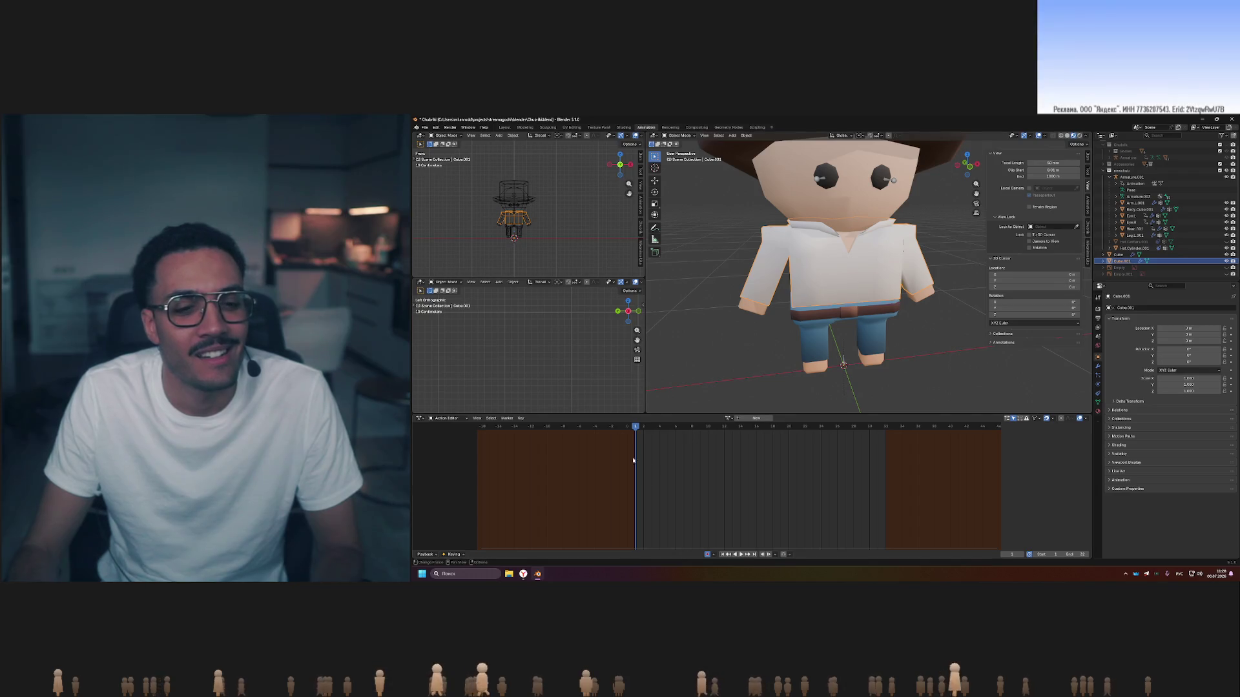
click(523, 573)
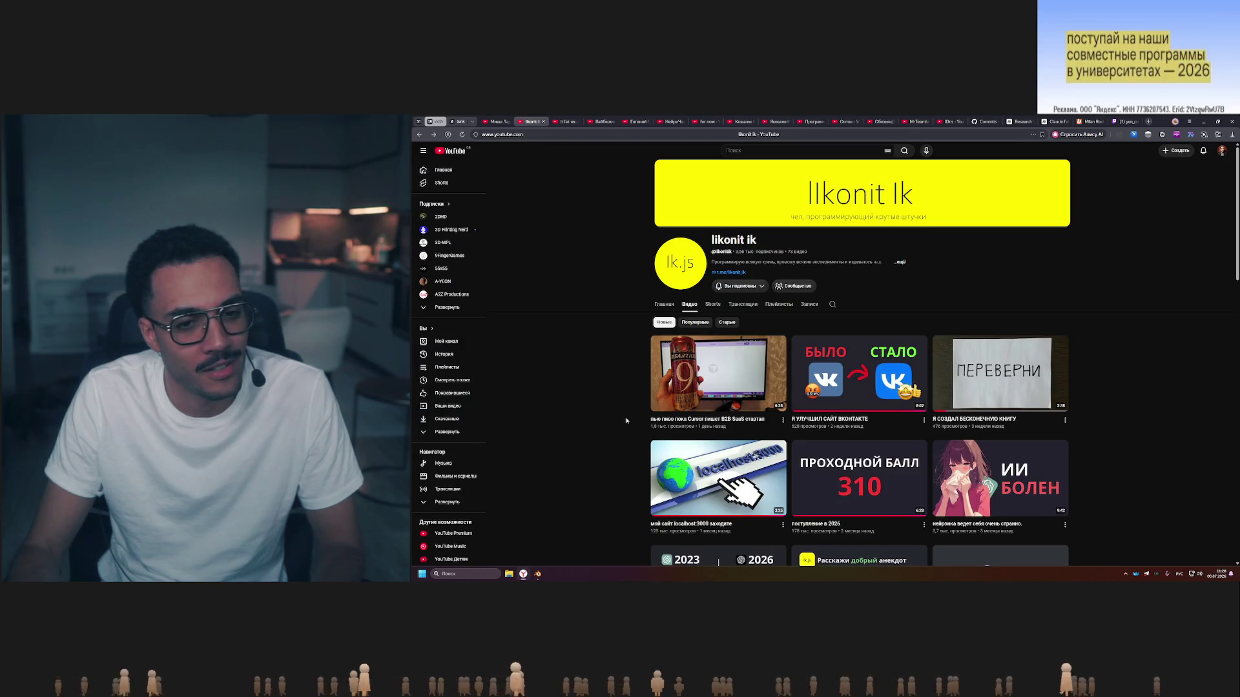
mouse_move(718, 374)
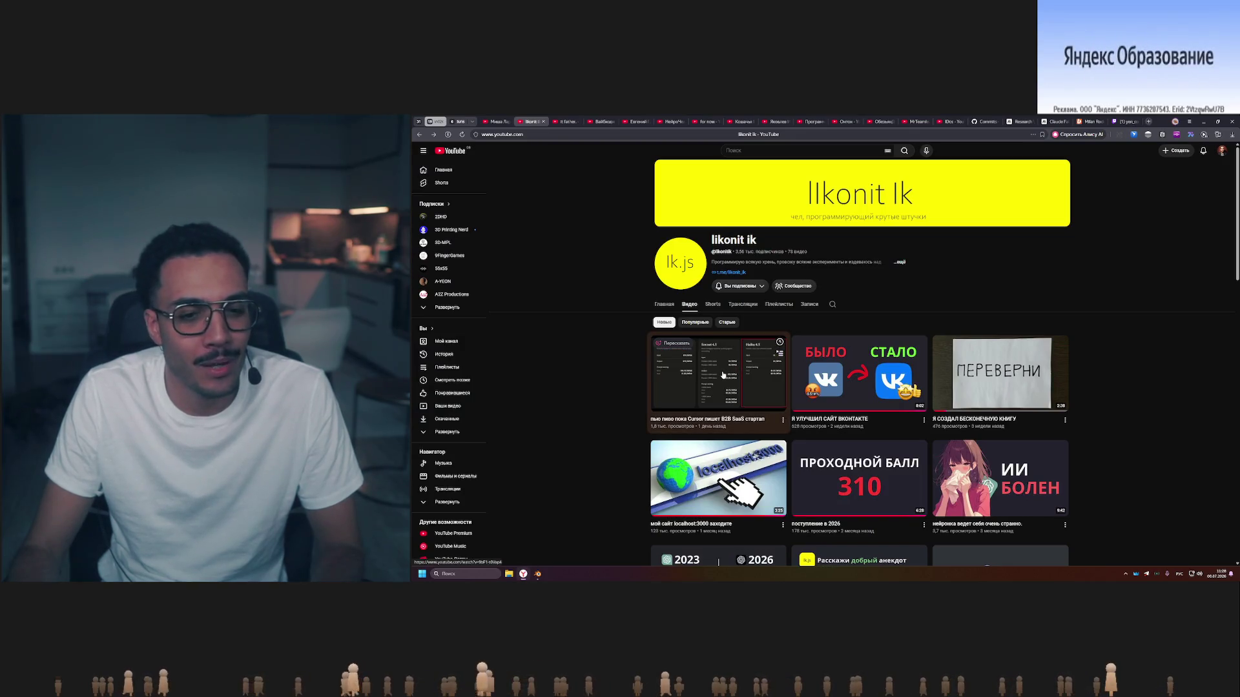
Play the channel's latest video fullscreen on YouTube, then pause it.
click(716, 378)
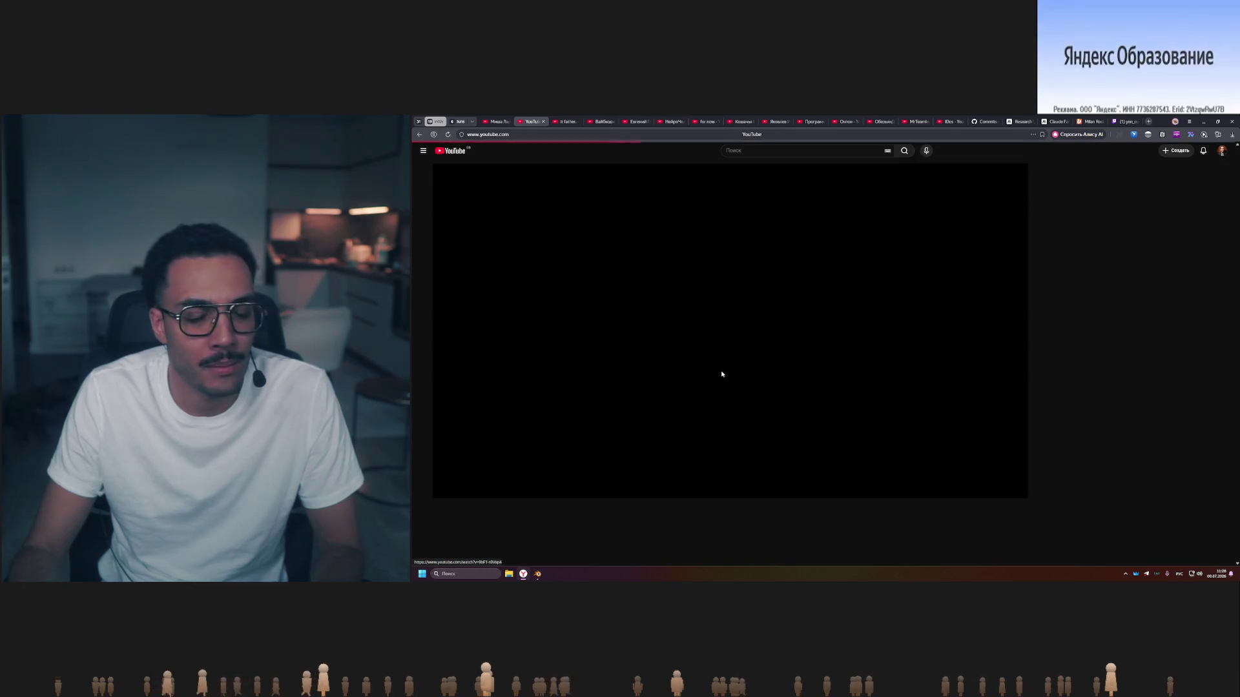
key(f)
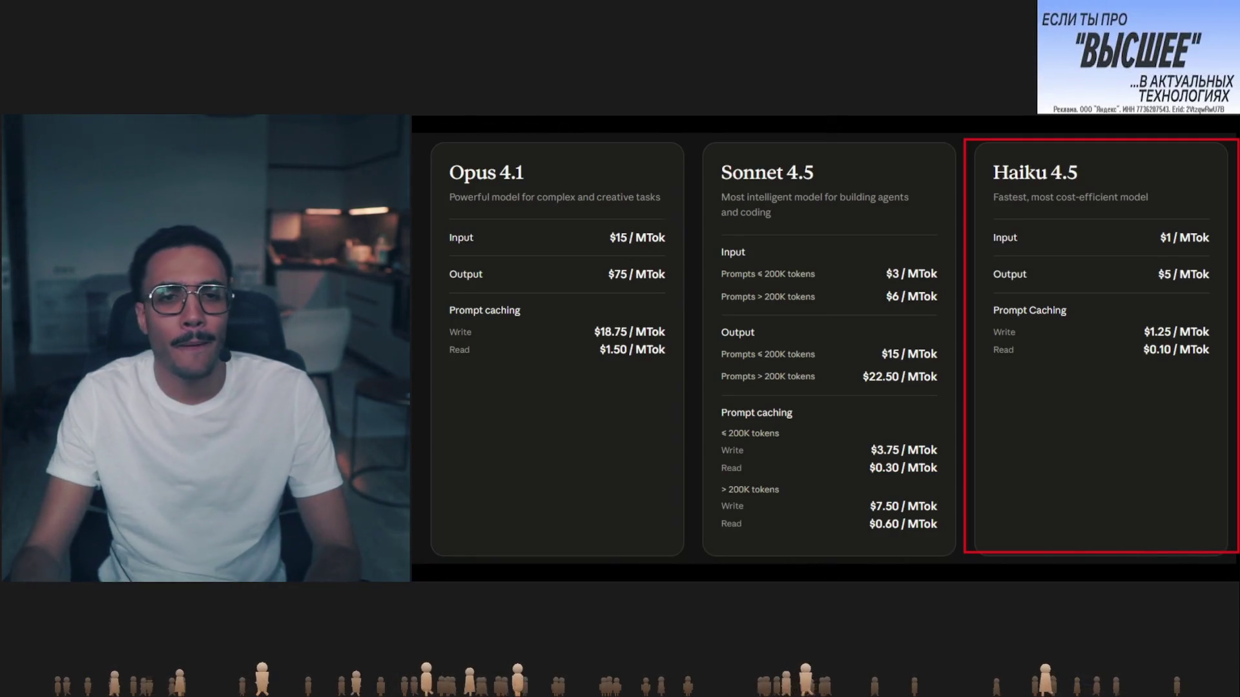
click(851, 279)
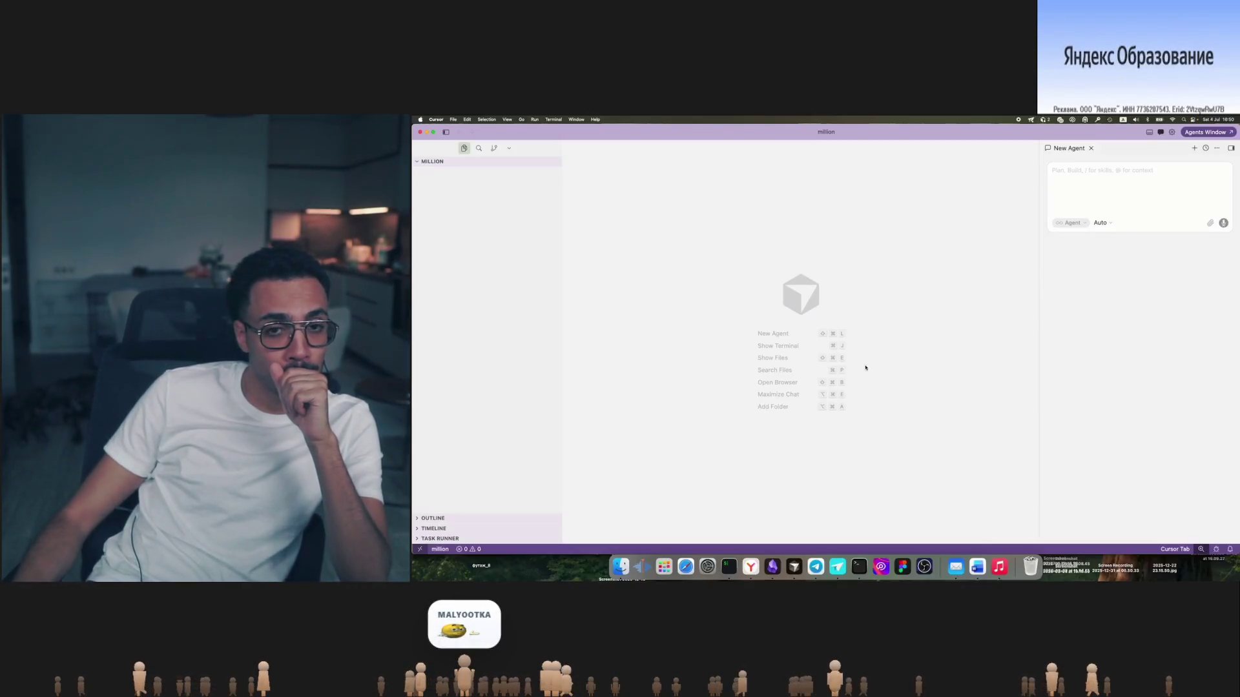
Disable automatic model selection and choose Haiku 4.5 as the Cursor agent's model.
click(1102, 223)
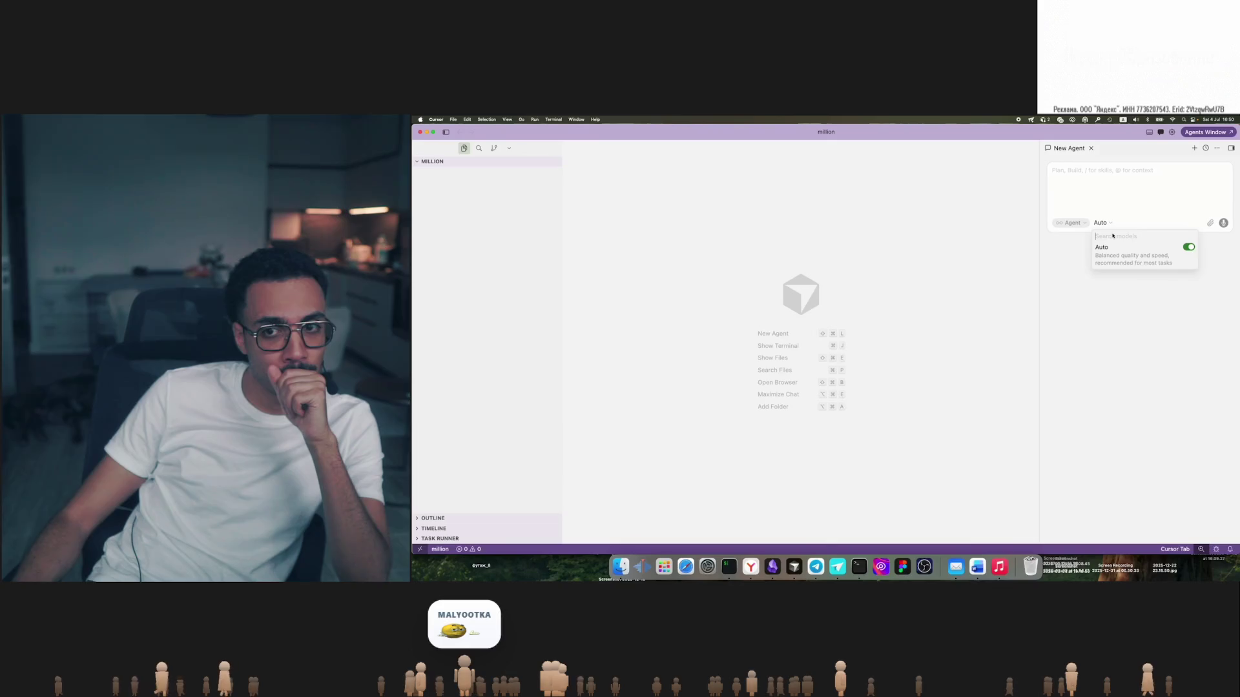
click(1190, 246)
text(ha)
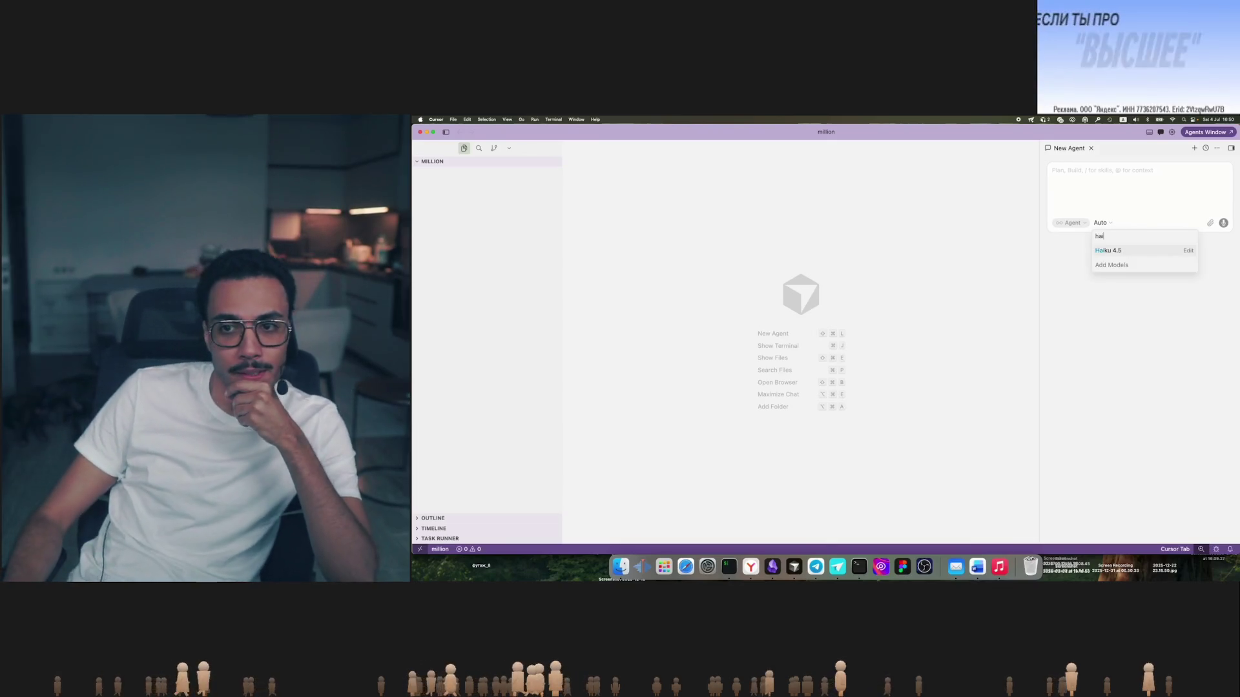
key(Return)
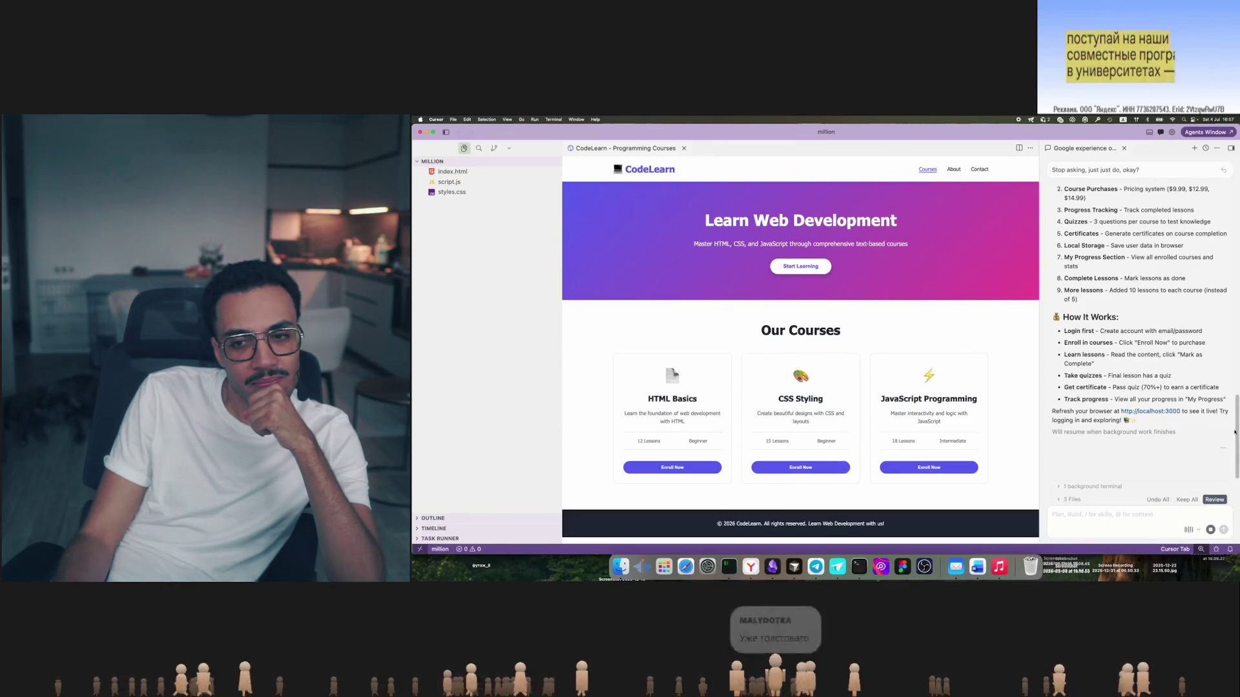
Send the refresh request to the agent and view the CodeLearn site in another browser tab.
key(Return)
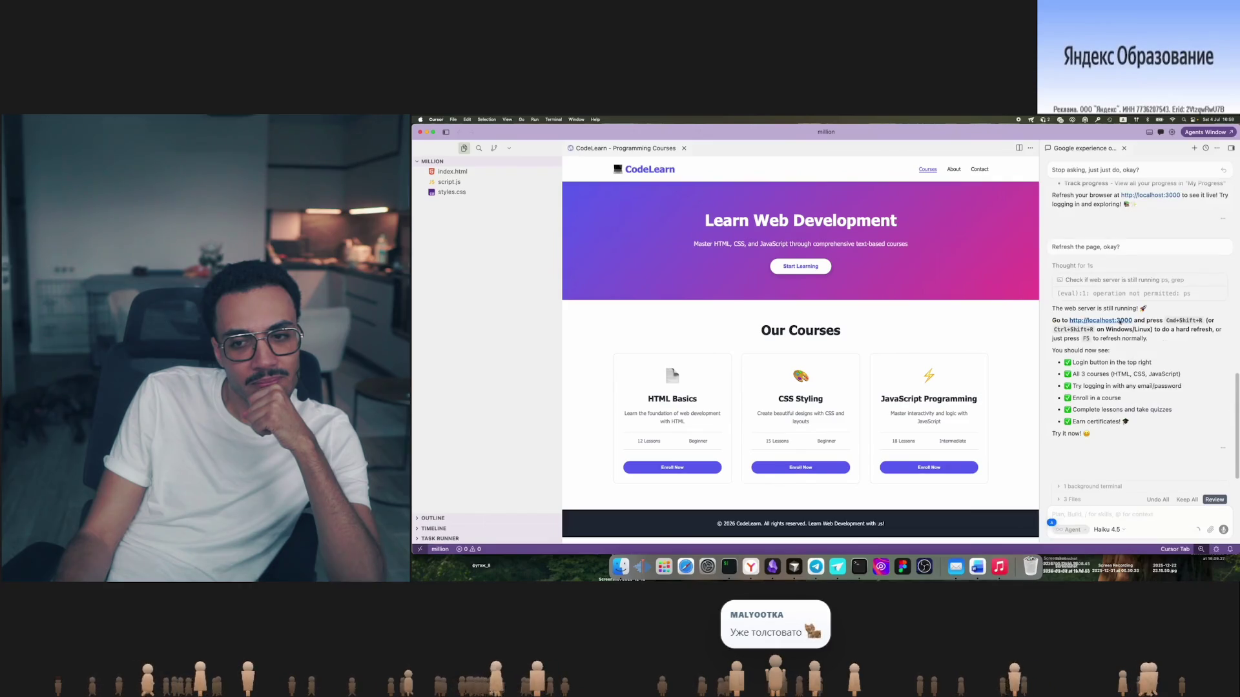
click(1128, 321)
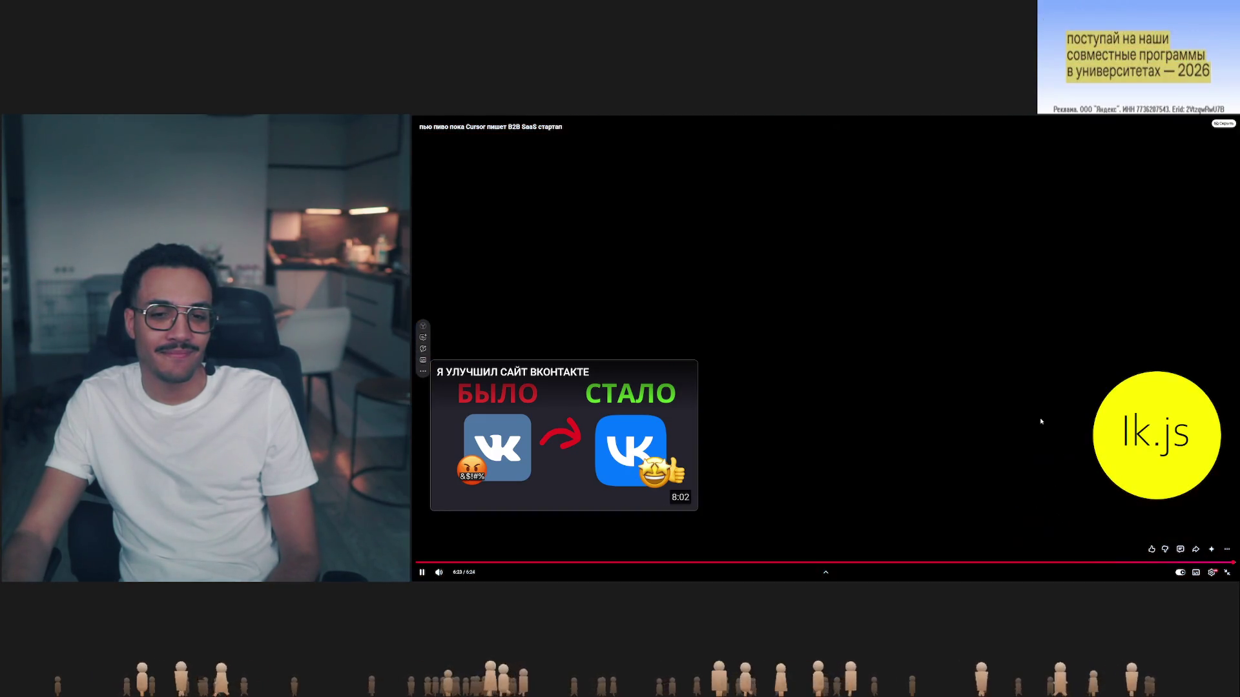
Exit fullscreen, cancel autoplay, visit the author's channel, then switch to the Codex/GPT-5.5 3D site video tab.
click(1225, 573)
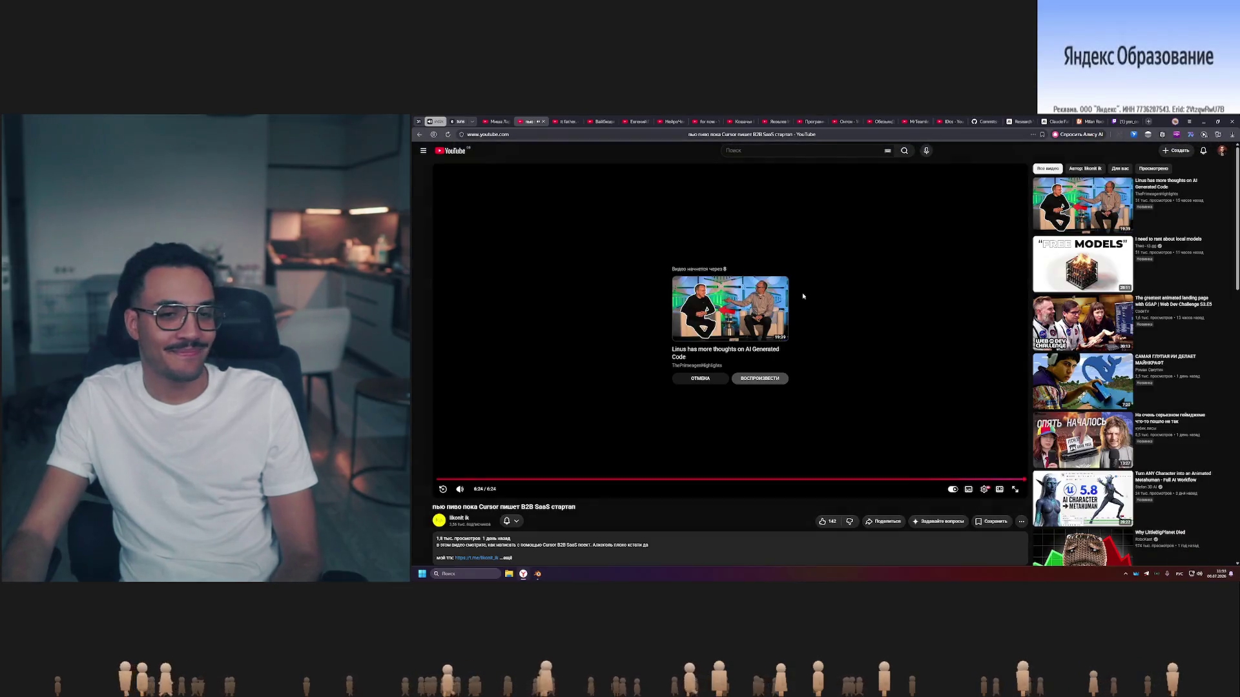
click(718, 382)
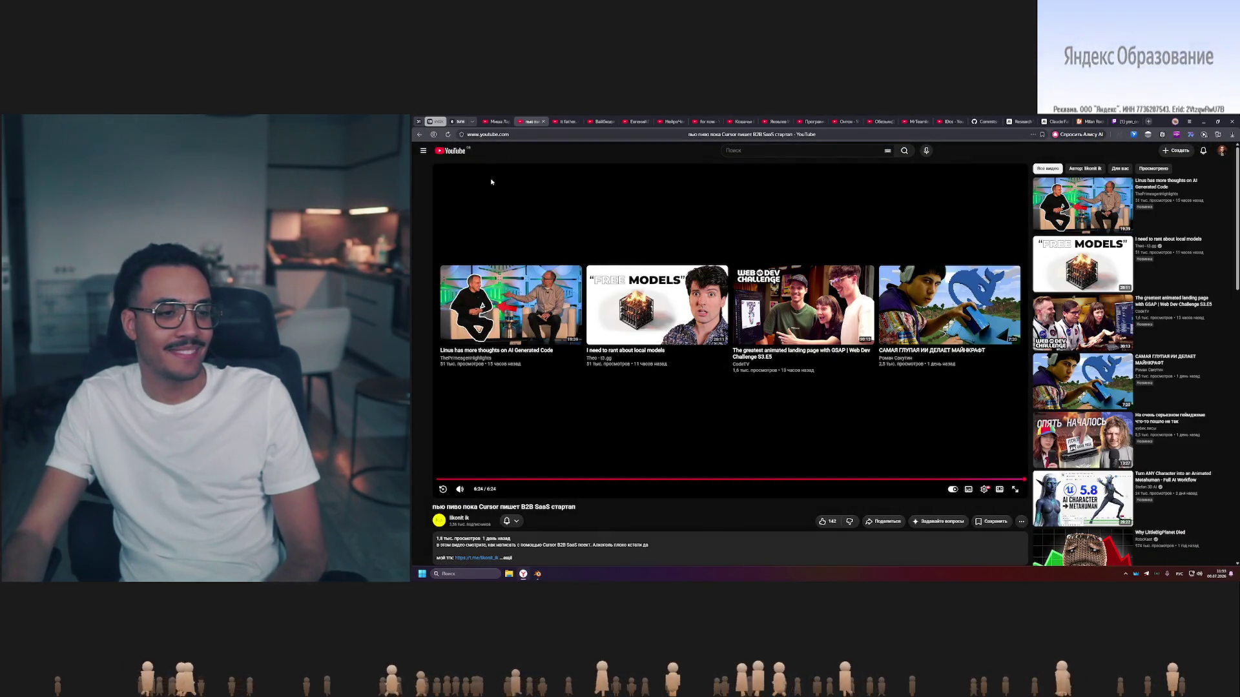
click(458, 517)
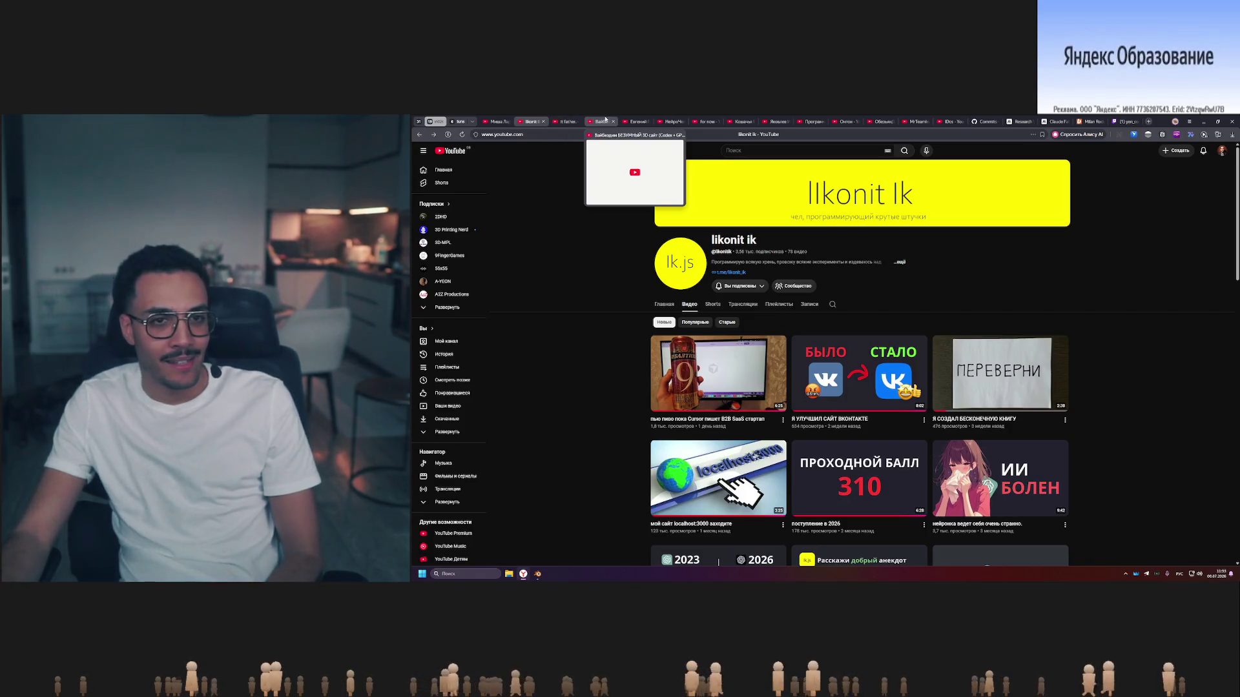
click(604, 120)
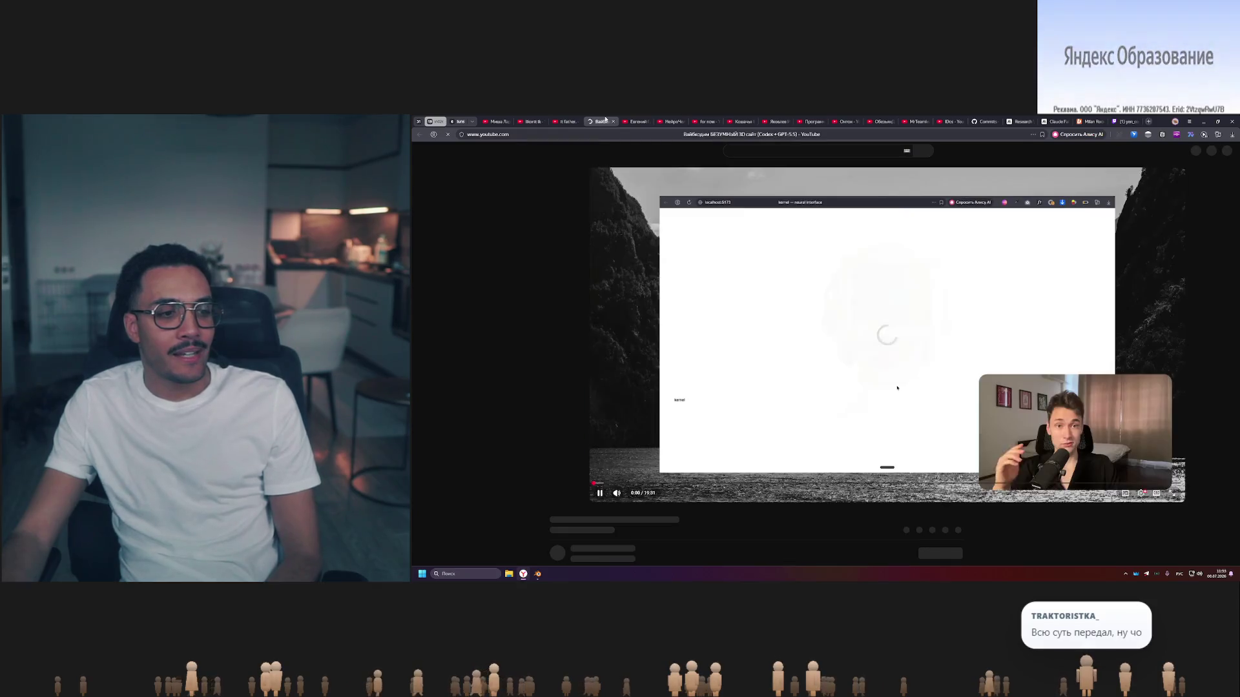